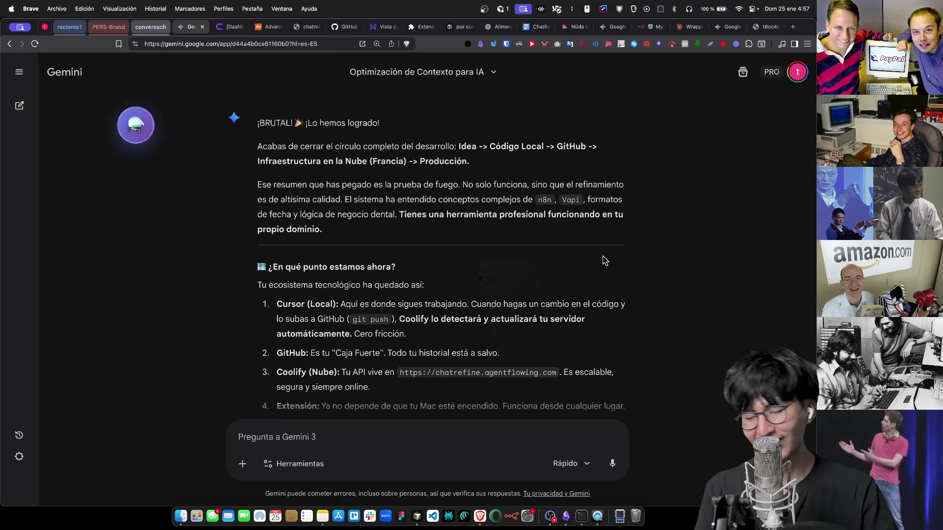
Load youtube.com in a fresh browser tab, leaving the Gemini chat
{"action": "key", "text": "super+t"}
{"action": "type", "text": "youtube.com"}
{"action": "key", "text": "Return"}
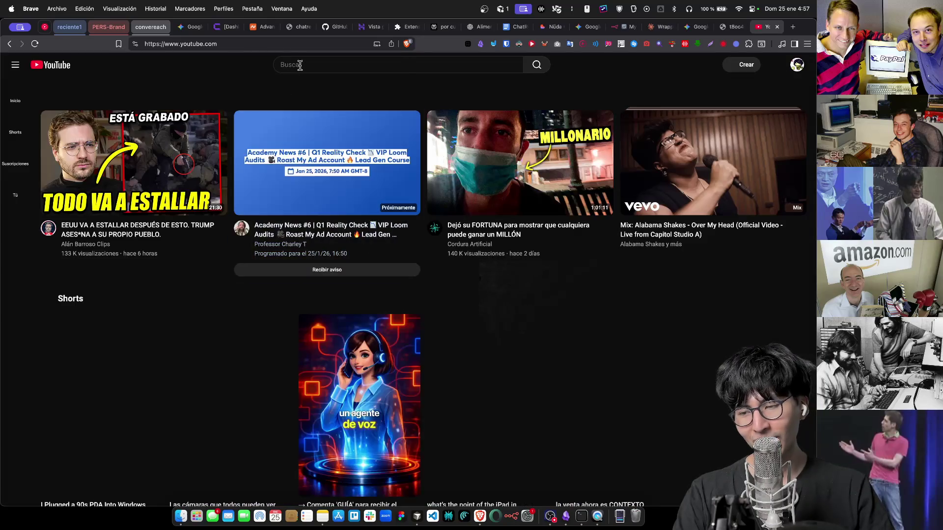
Search YouTube for 'agencia de ia'
{"action": "type", "text": "a"}
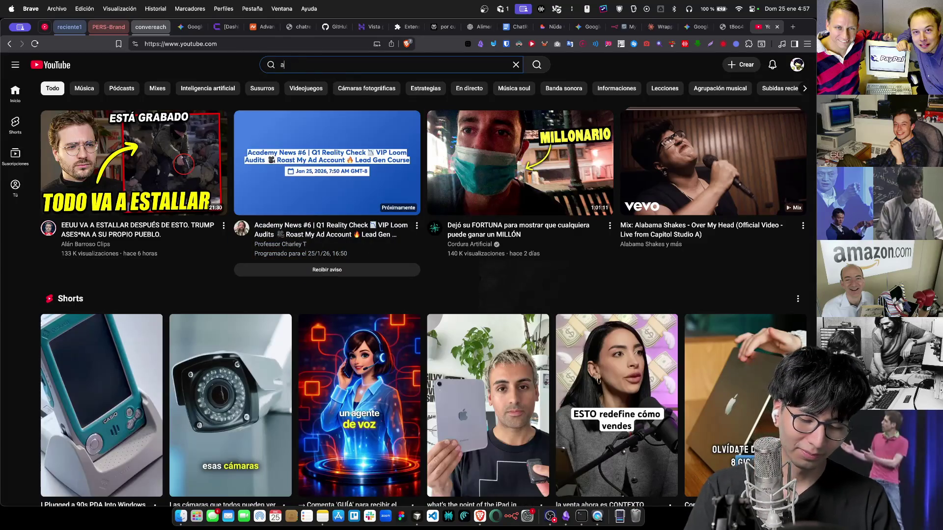
{"action": "type", "text": "gencia de ia"}
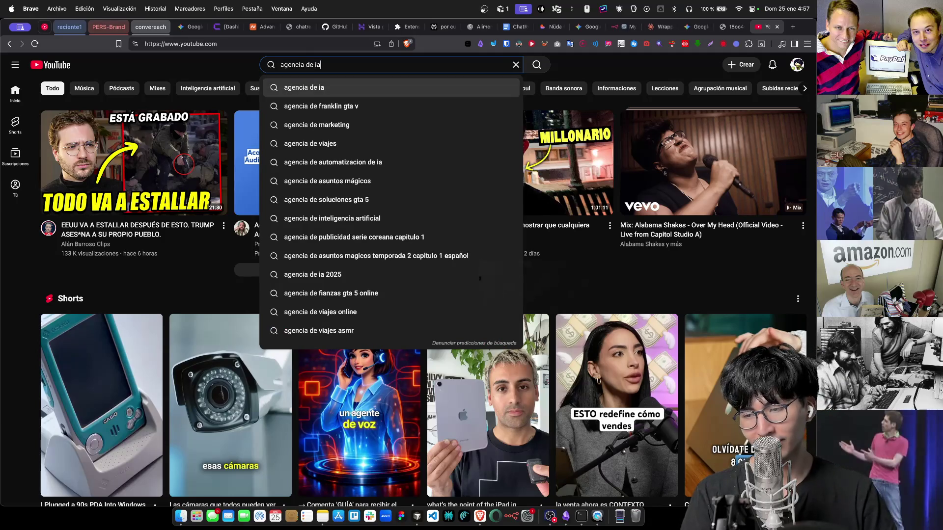
{"action": "key", "text": "Return"}
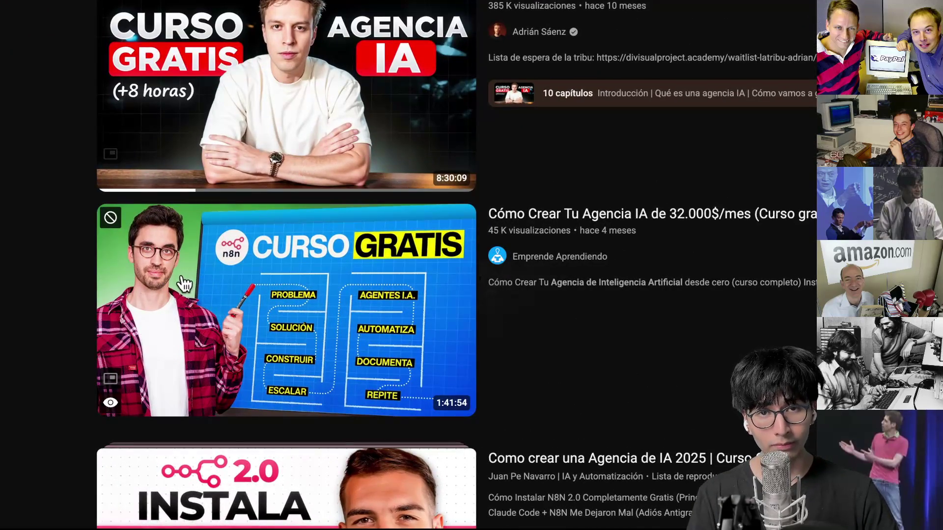
{"action": "scroll", "coordinate": [280, 374], "scroll_direction": "down", "scroll_amount": 2}
{"action": "scroll", "coordinate": [280, 374], "scroll_direction": "down", "scroll_amount": 3}
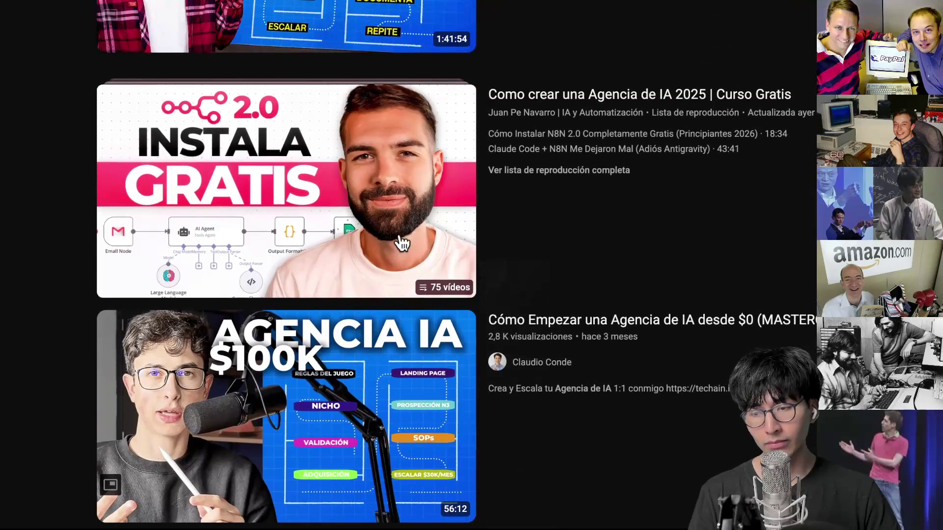
{"action": "scroll", "coordinate": [400, 269], "scroll_direction": "down", "scroll_amount": 1}
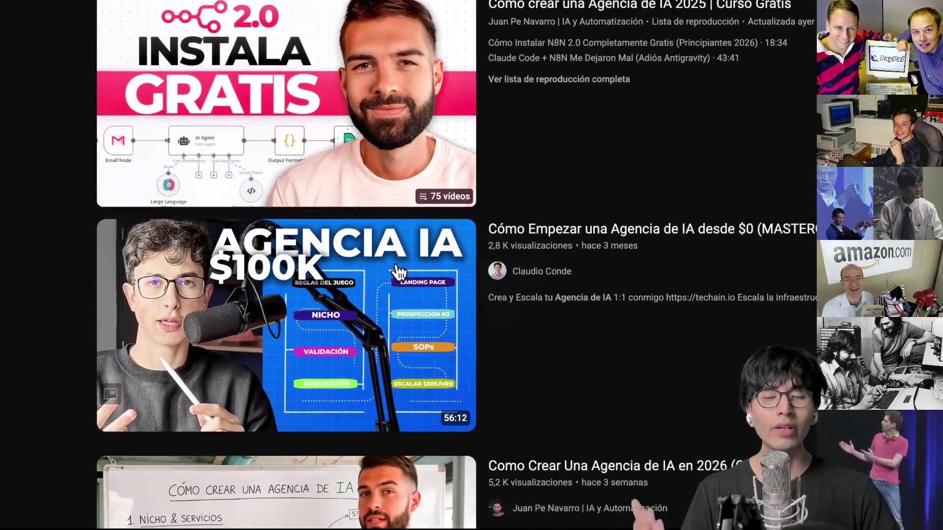
{"action": "scroll", "coordinate": [399, 271], "scroll_direction": "up", "scroll_amount": 5}
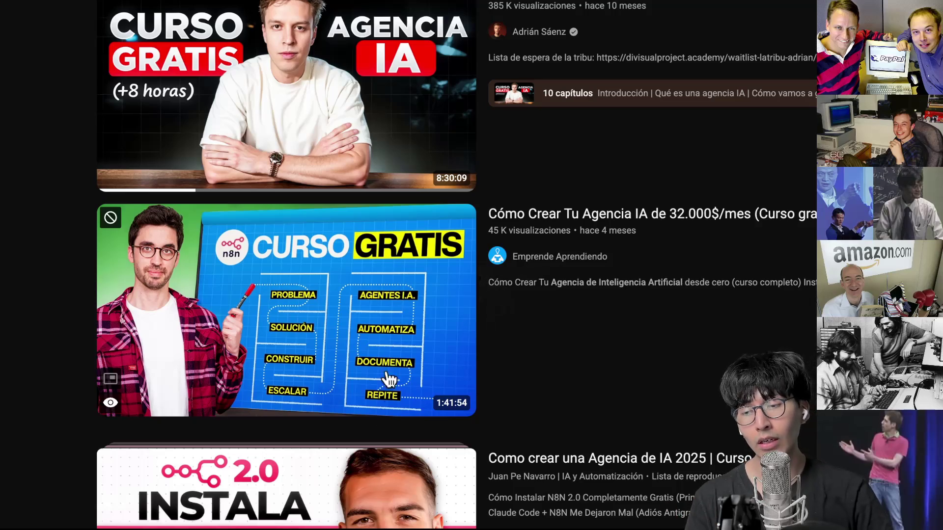
{"action": "scroll", "coordinate": [384, 436], "scroll_direction": "down", "scroll_amount": 12}
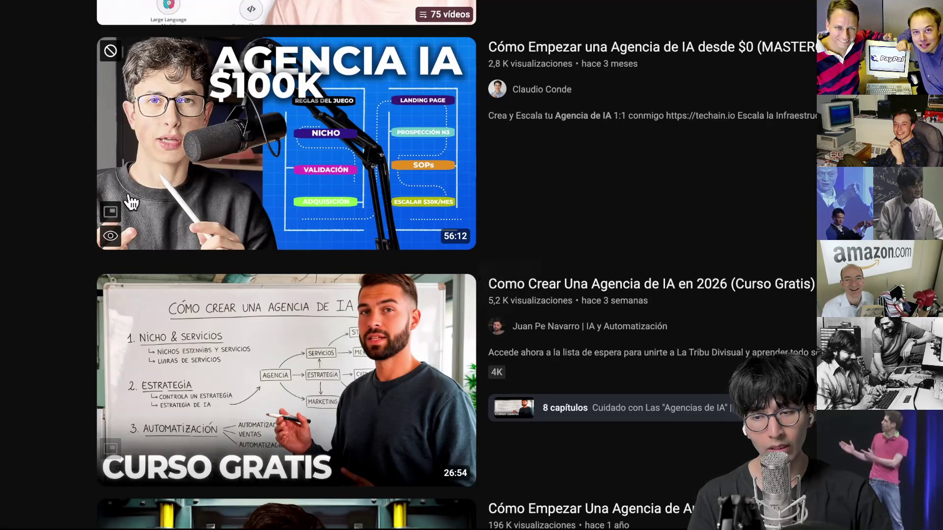
{"action": "scroll", "coordinate": [168, 144], "scroll_direction": "down", "scroll_amount": 3}
{"action": "scroll", "coordinate": [156, 218], "scroll_direction": "up", "scroll_amount": 6}
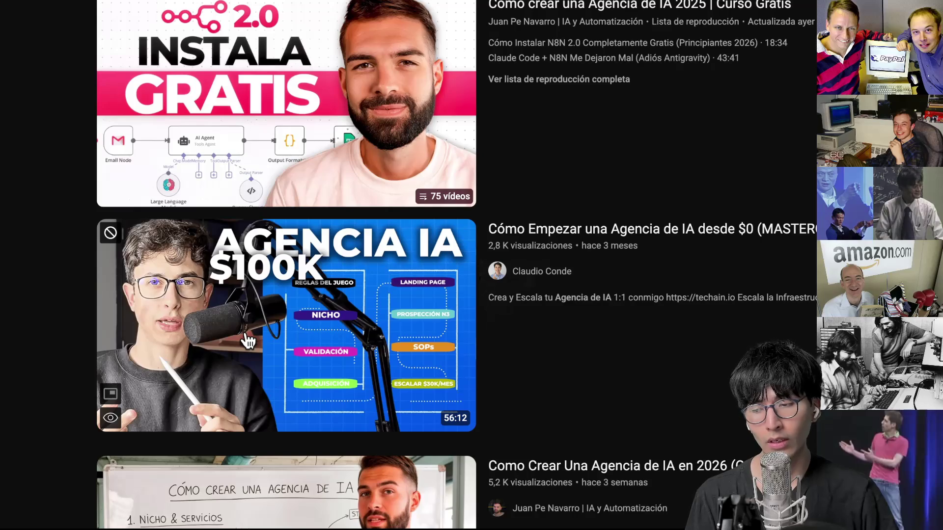
{"action": "scroll", "coordinate": [248, 341], "scroll_direction": "down", "scroll_amount": 3}
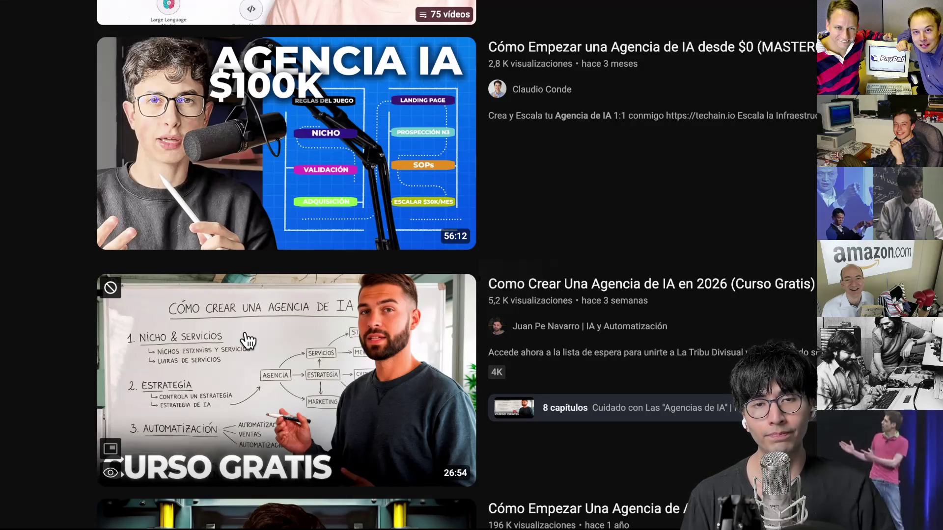
{"action": "scroll", "coordinate": [248, 340], "scroll_direction": "up", "scroll_amount": 3}
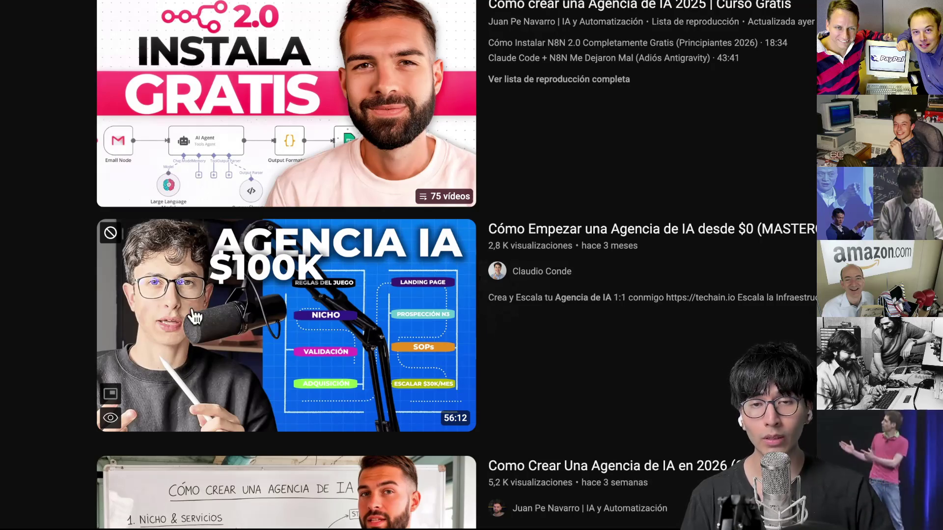
{"action": "scroll", "coordinate": [118, 364], "scroll_direction": "down", "scroll_amount": 10}
{"action": "scroll", "coordinate": [126, 363], "scroll_direction": "down", "scroll_amount": 6}
{"action": "scroll", "coordinate": [126, 363], "scroll_direction": "up", "scroll_amount": 3}
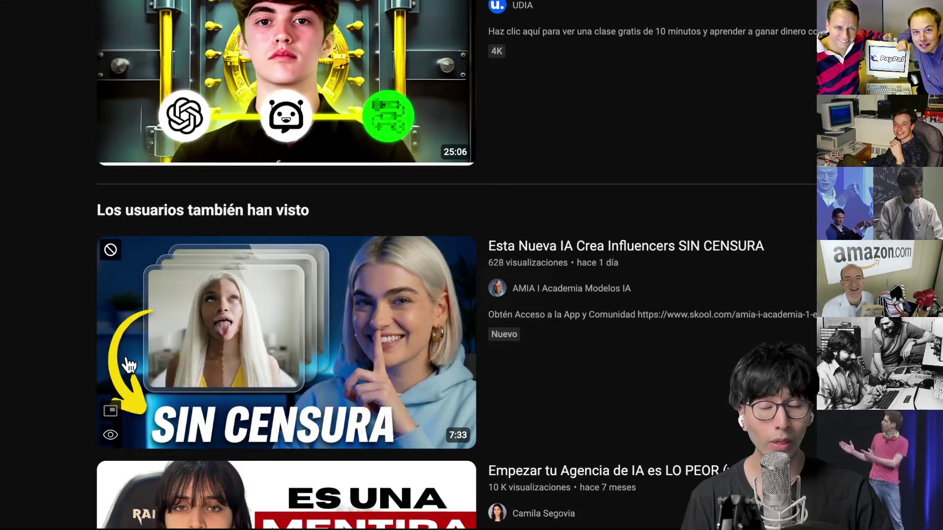
{"action": "scroll", "coordinate": [128, 364], "scroll_direction": "up", "scroll_amount": 10}
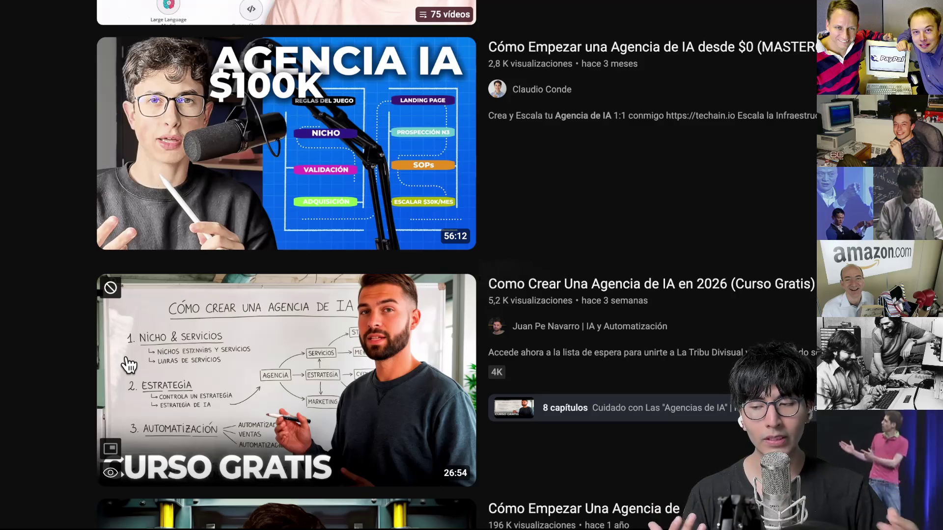
{"action": "scroll", "coordinate": [129, 365], "scroll_direction": "down", "scroll_amount": 9}
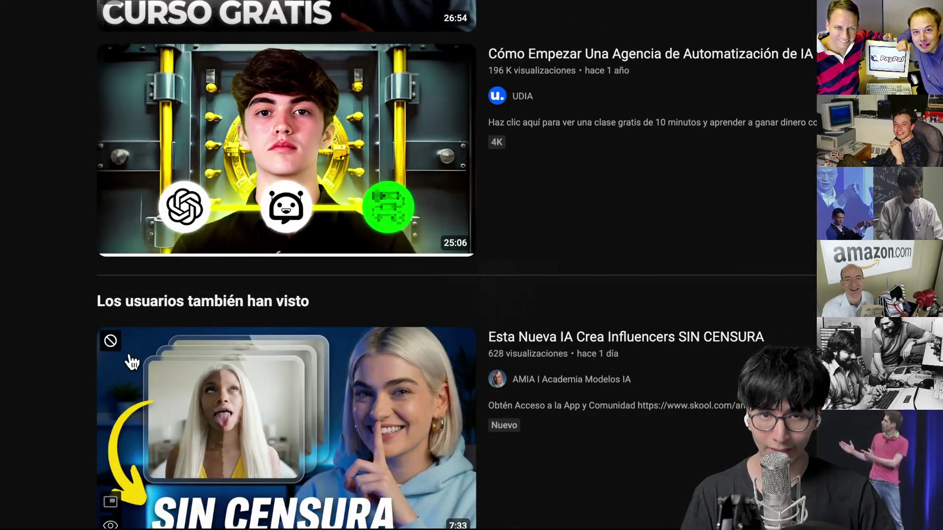
{"action": "scroll", "coordinate": [133, 362], "scroll_direction": "down", "scroll_amount": 15}
{"action": "scroll", "coordinate": [136, 350], "scroll_direction": "up", "scroll_amount": 8}
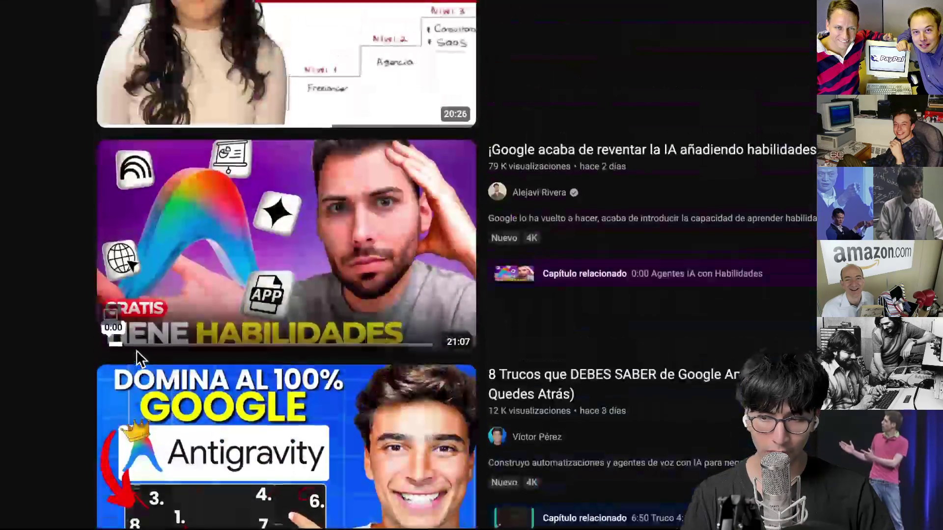
{"action": "scroll", "coordinate": [170, 309], "scroll_direction": "down", "scroll_amount": 5}
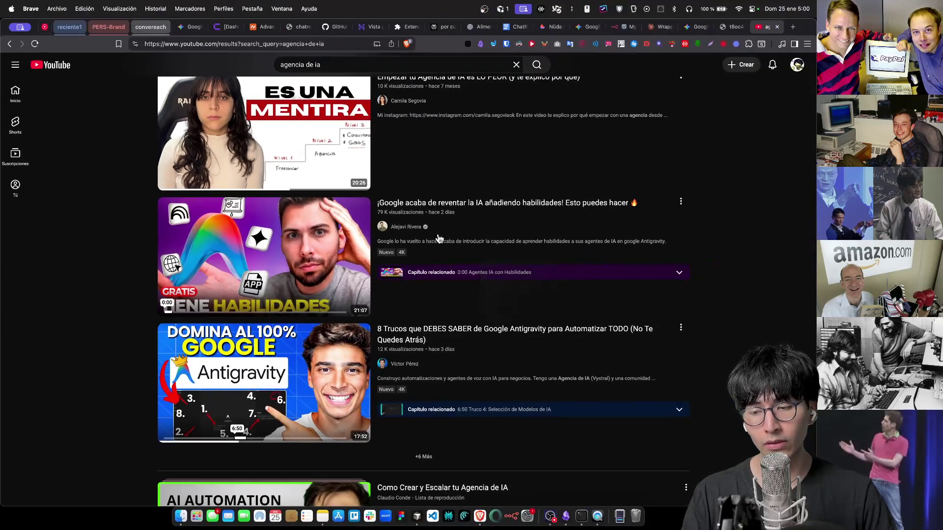
Open the Google skills video in a new tab and pause its playback
{"action": "right_click", "coordinate": [421, 205]}
{"action": "left_click", "coordinate": [455, 203]}
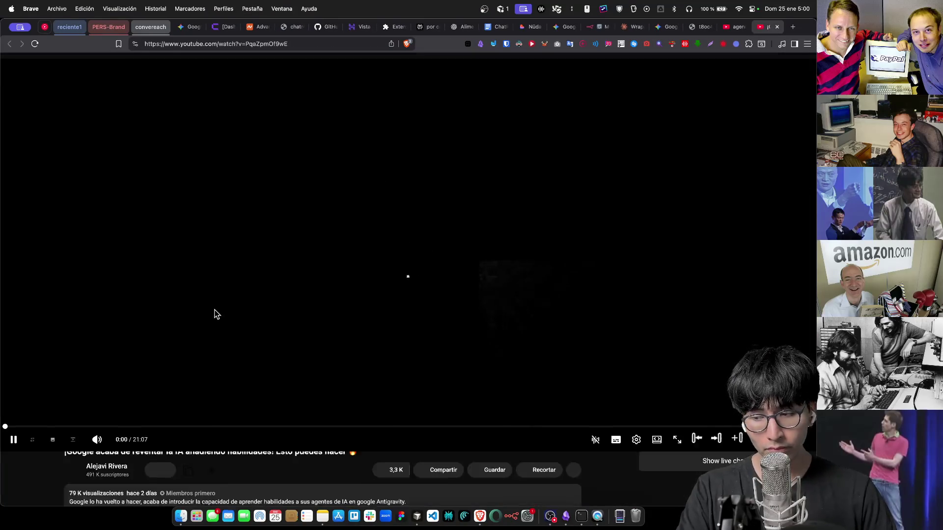
{"action": "left_click", "coordinate": [233, 304]}
From the creator's channel details, follow the link to academiartificial.com
{"action": "left_click", "coordinate": [69, 356]}
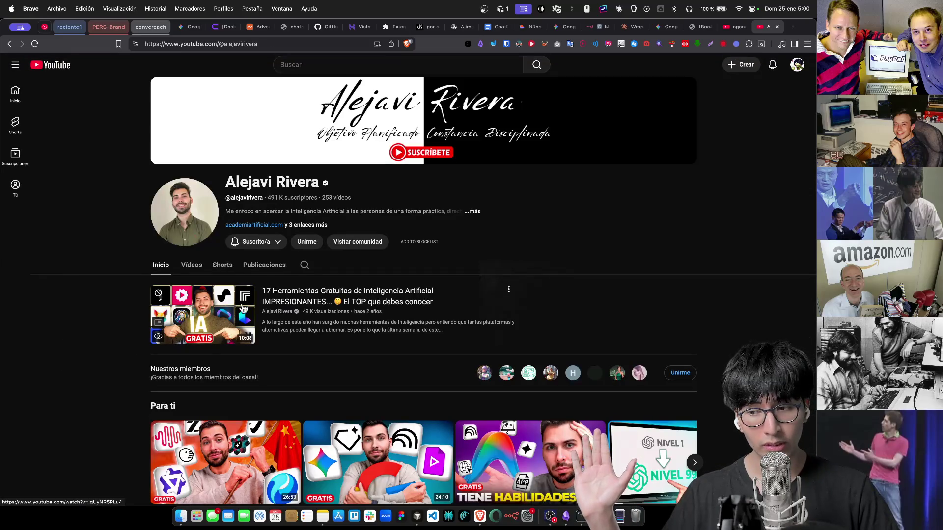
{"action": "left_click", "coordinate": [299, 224]}
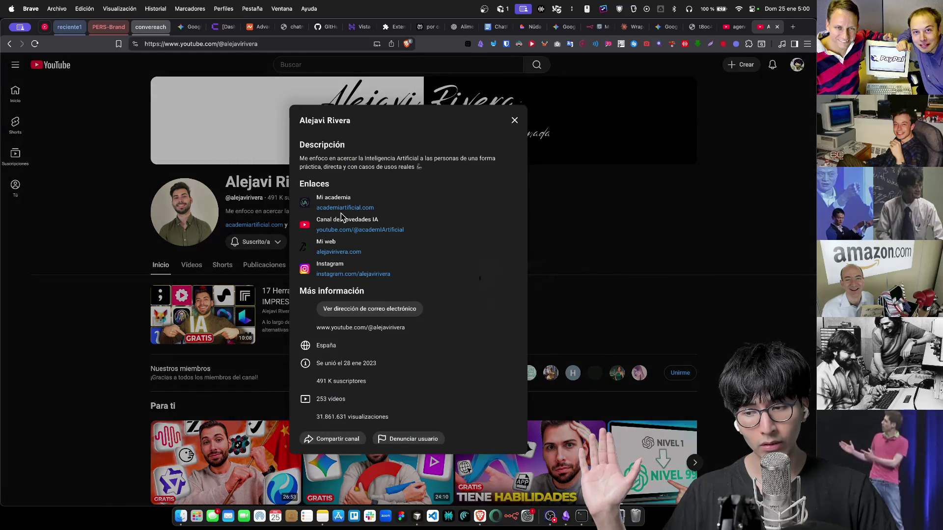
{"action": "left_click", "coordinate": [349, 209]}
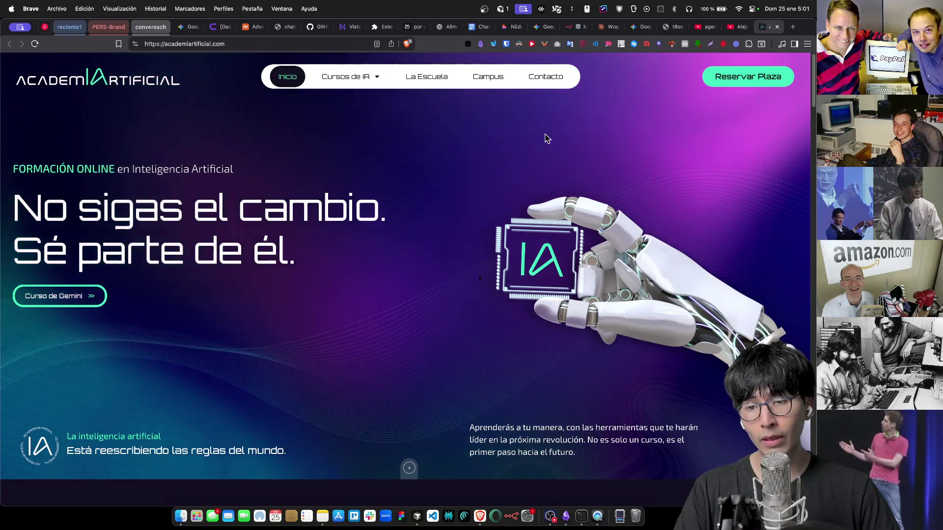
Scroll the academy site and open the 65,00€ Curso de Gemini checkout
{"action": "scroll", "coordinate": [96, 249], "scroll_direction": "down", "scroll_amount": 2}
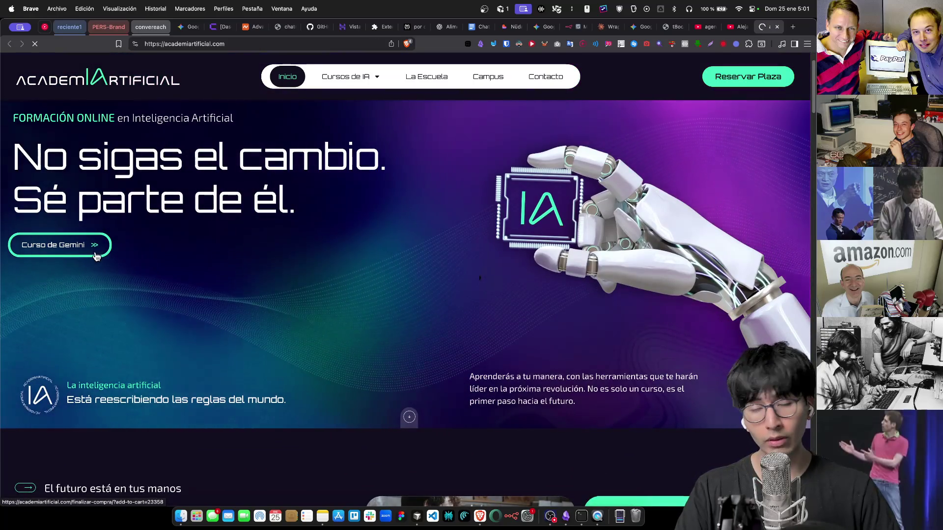
{"action": "left_click", "coordinate": [107, 254]}
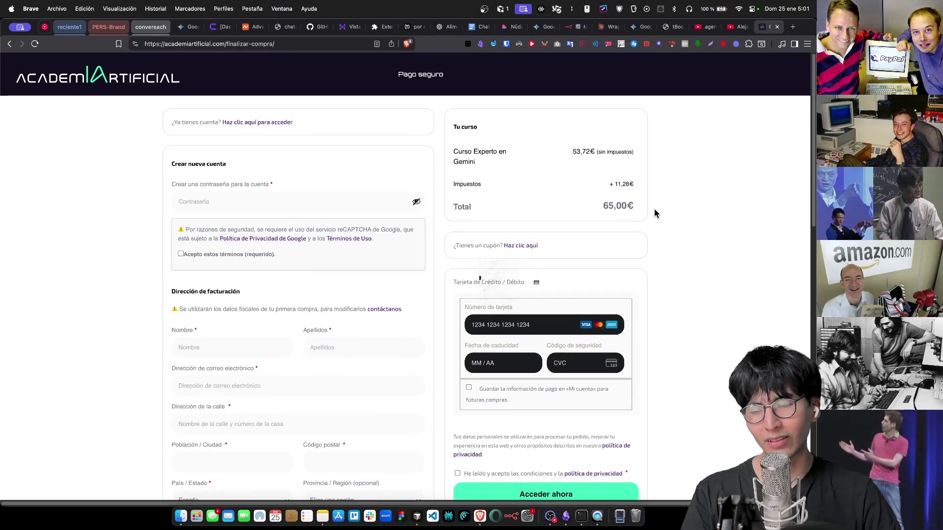
{"action": "scroll", "coordinate": [655, 214], "scroll_direction": "down", "scroll_amount": 2}
{"action": "scroll", "coordinate": [655, 214], "scroll_direction": "up", "scroll_amount": 1}
{"action": "scroll", "coordinate": [656, 214], "scroll_direction": "up", "scroll_amount": 1}
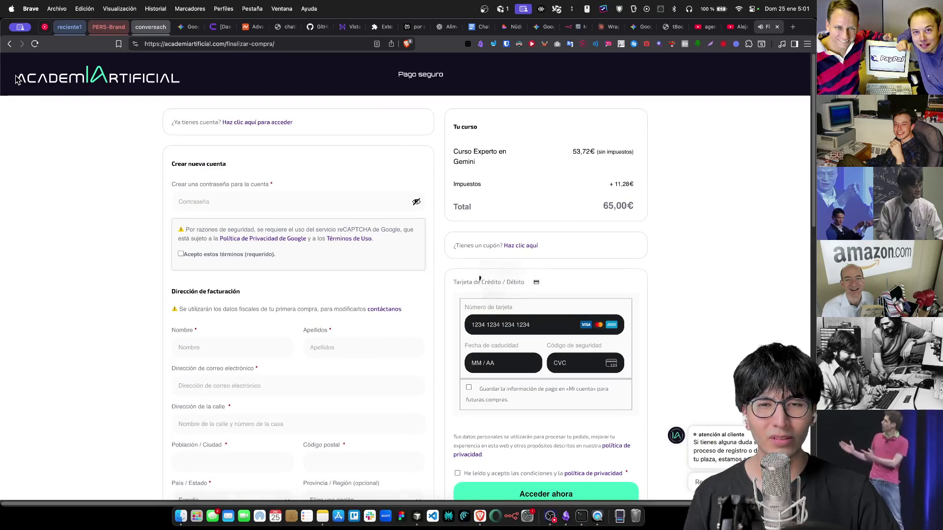
Return to the academiartificial.com homepage, browse it, then go back to the YouTube channel details
{"action": "left_click", "coordinate": [10, 44]}
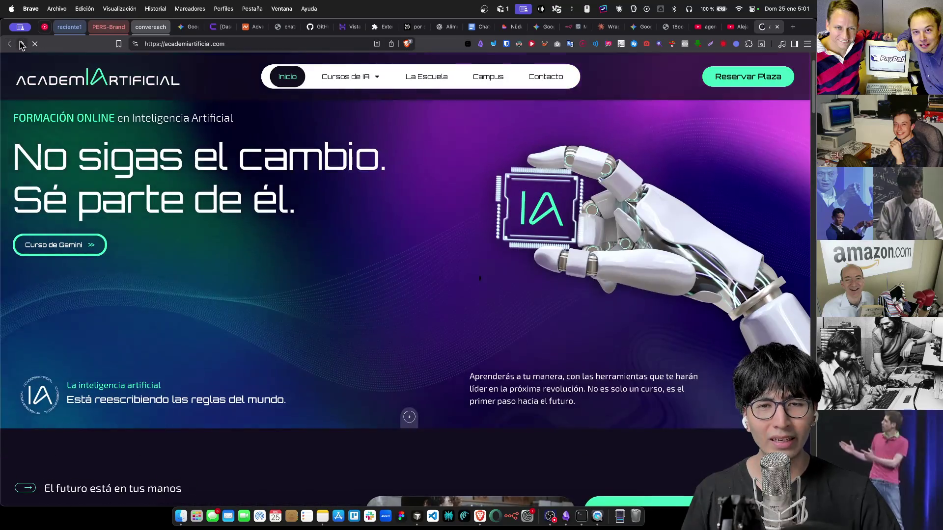
{"action": "scroll", "coordinate": [161, 170], "scroll_direction": "down", "scroll_amount": 15}
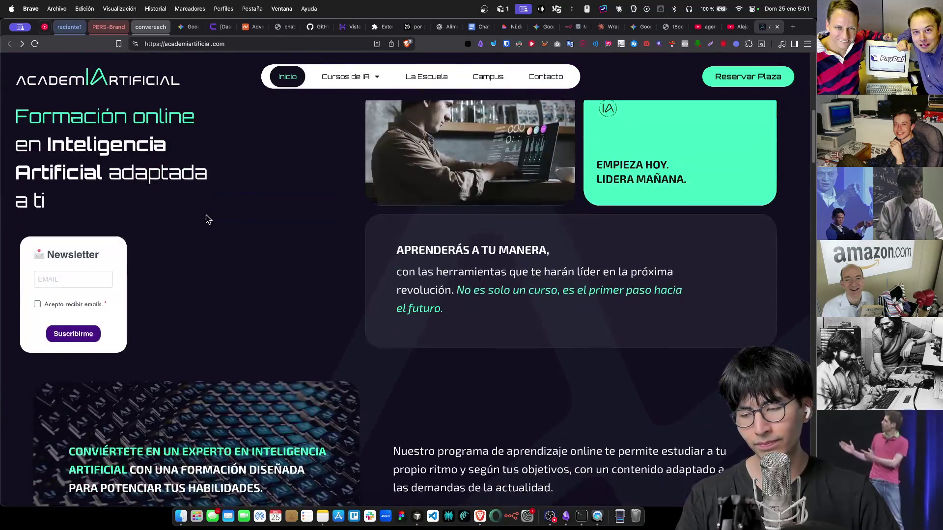
{"action": "scroll", "coordinate": [206, 215], "scroll_direction": "down", "scroll_amount": 20}
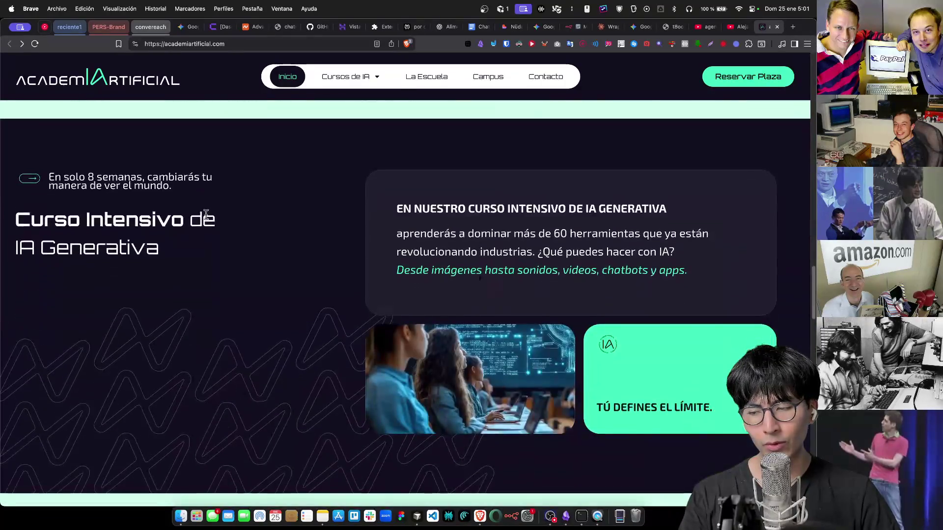
{"action": "scroll", "coordinate": [243, 263], "scroll_direction": "down", "scroll_amount": 15}
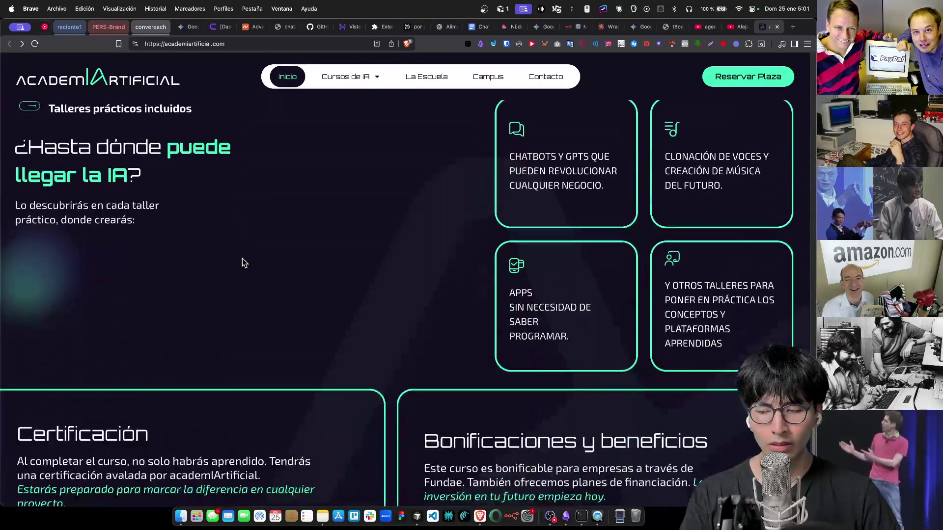
{"action": "key", "text": "super+bracketleft"}
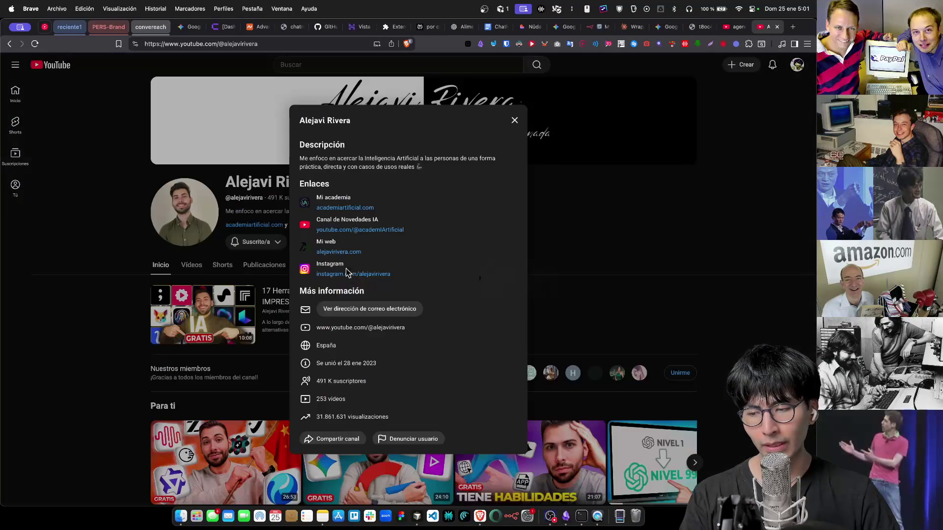
Close the channel's About panel, scroll the channel page, and go back to the video
{"action": "left_click", "coordinate": [155, 182]}
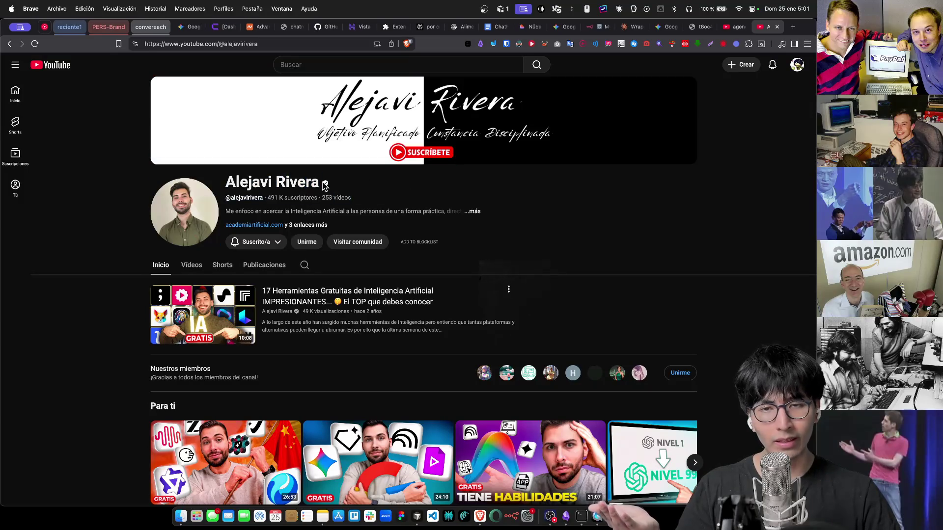
{"action": "scroll", "coordinate": [496, 222], "scroll_direction": "down", "scroll_amount": 5}
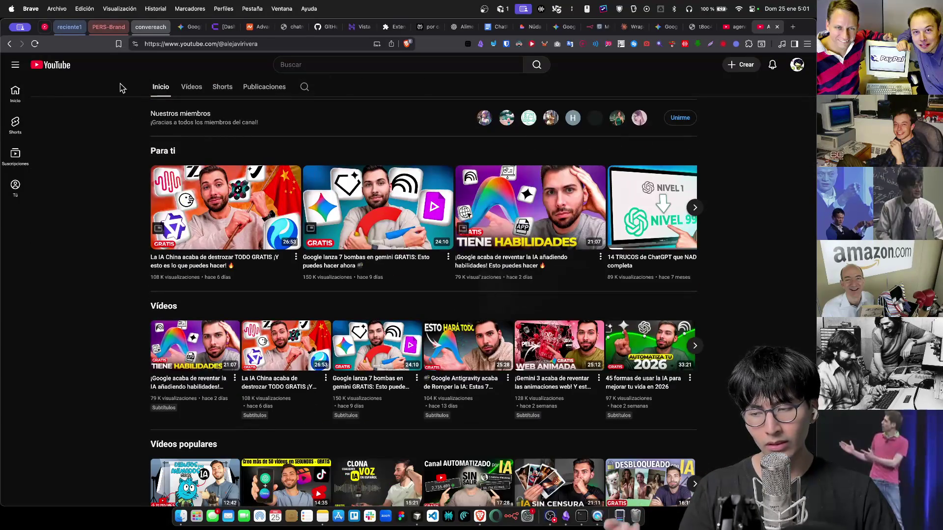
{"action": "left_click", "coordinate": [9, 44]}
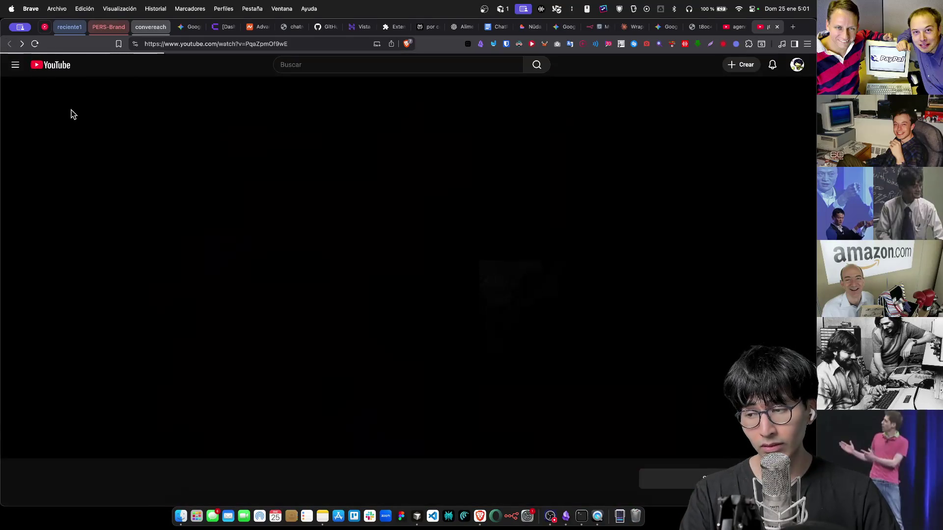
{"action": "key", "text": "ctrl+shift+Tab"}
{"action": "key", "text": "ctrl+Tab"}
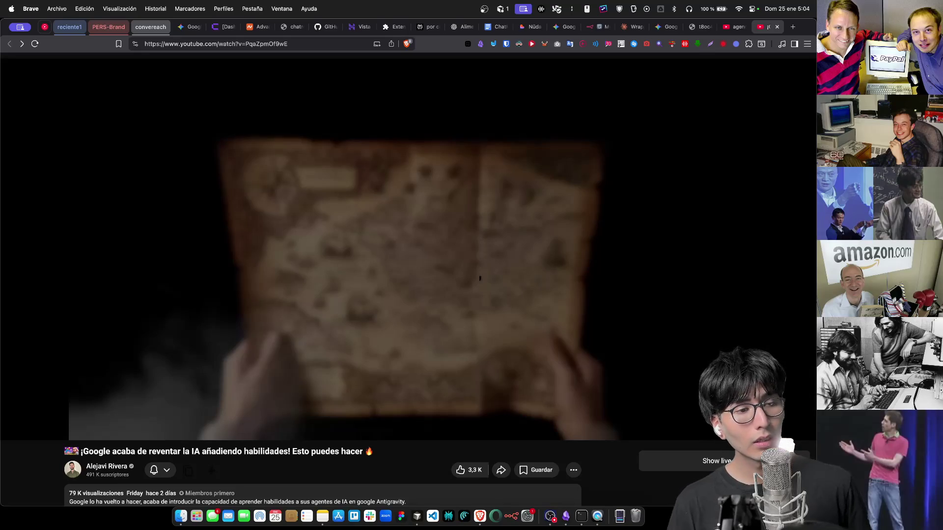
{"action": "mouse_move", "coordinate": [454, 385]}
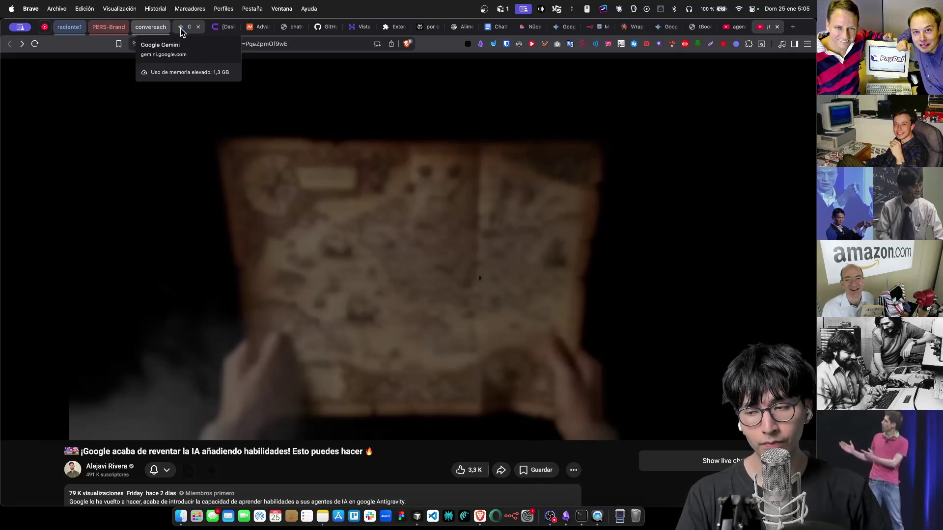
{"action": "left_click", "coordinate": [181, 28]}
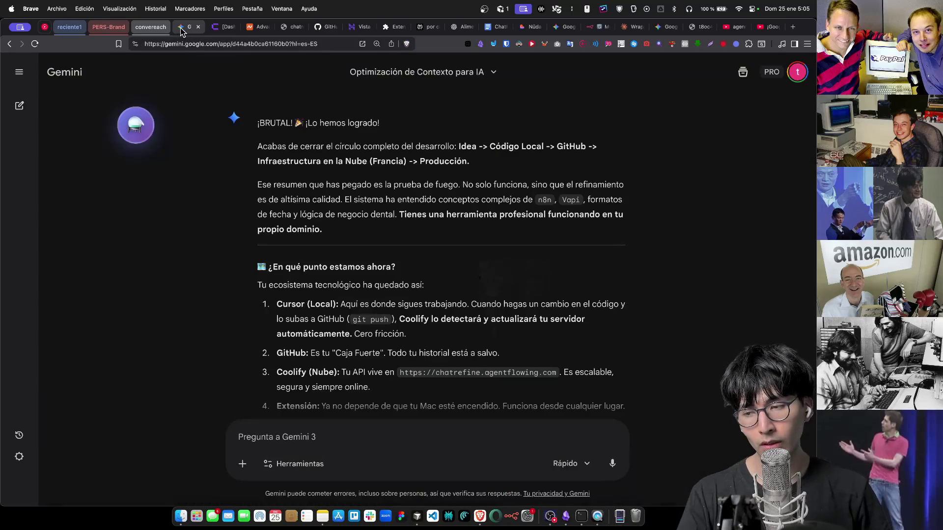
{"action": "left_click", "coordinate": [216, 28]}
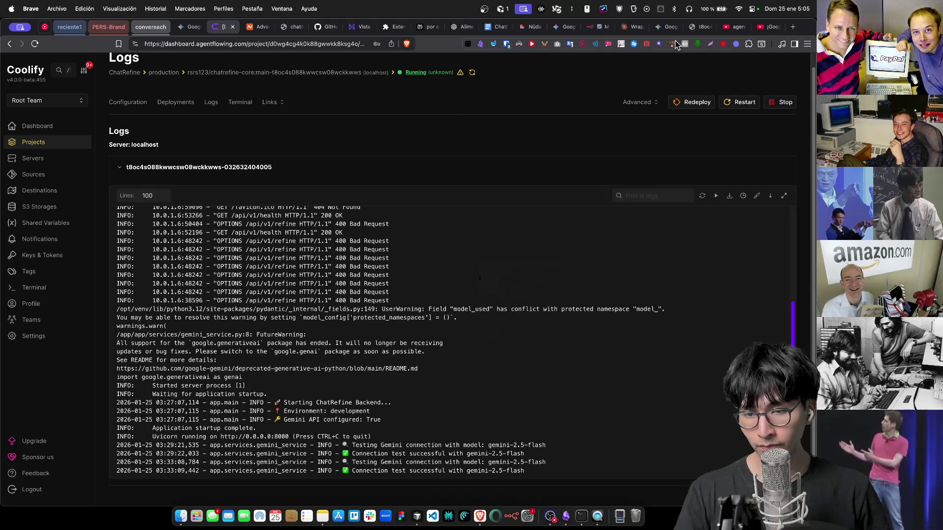
{"action": "left_click", "coordinate": [764, 27]}
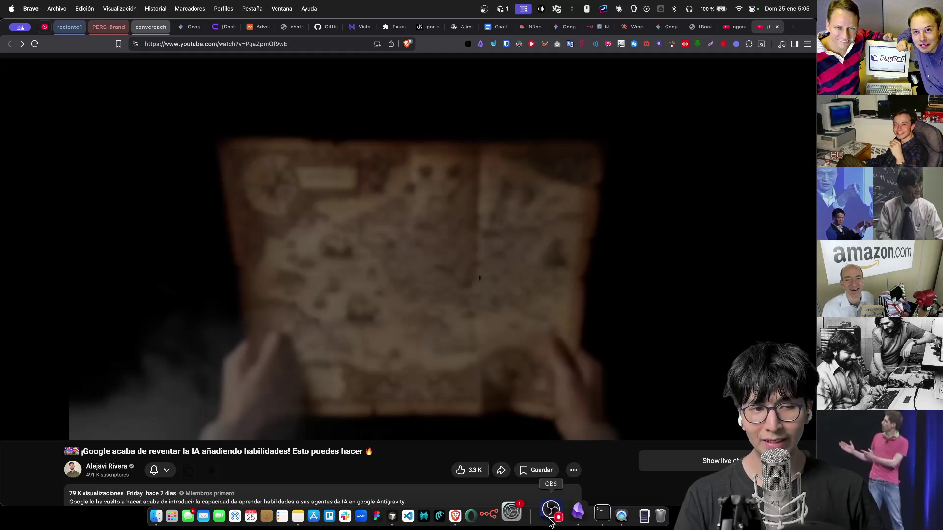
Bring OBS Studio and then Cursor to the front, later switching back to the browser
{"action": "left_click", "coordinate": [550, 523]}
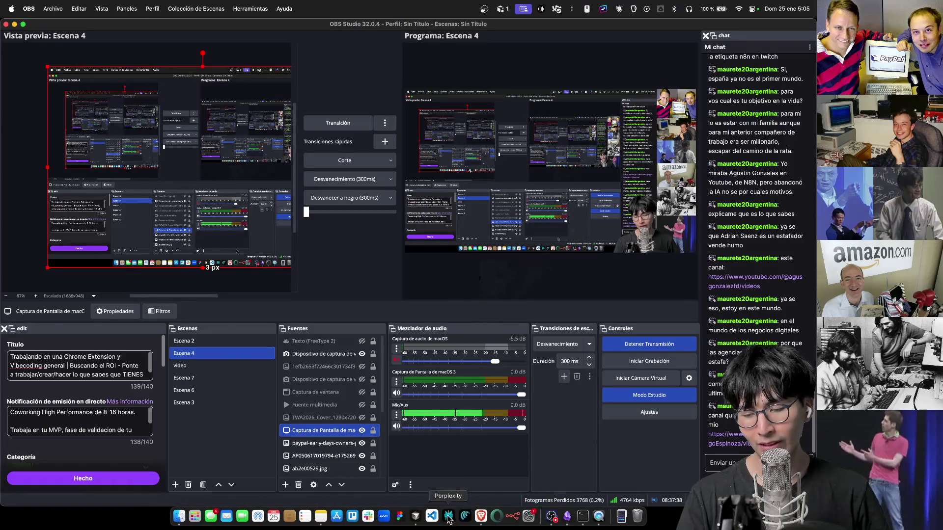
{"action": "left_click", "coordinate": [420, 524]}
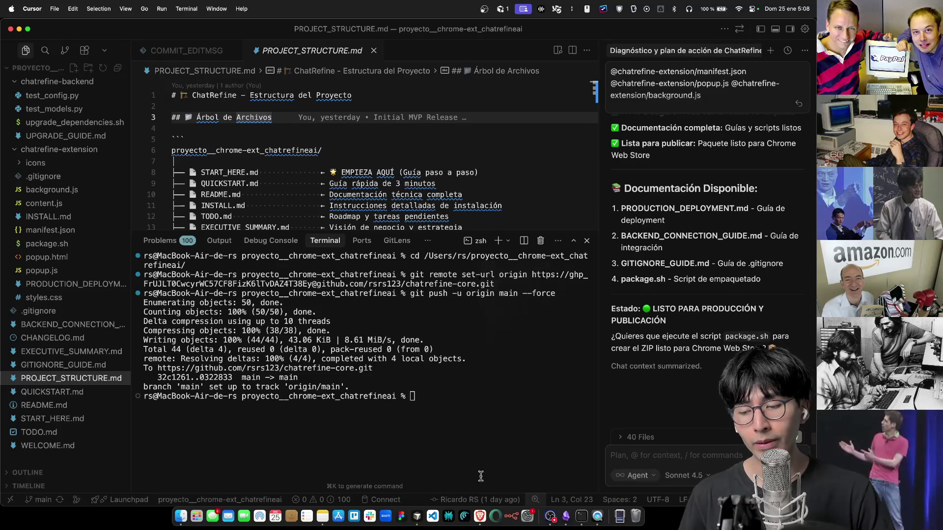
{"action": "left_click", "coordinate": [483, 514]}
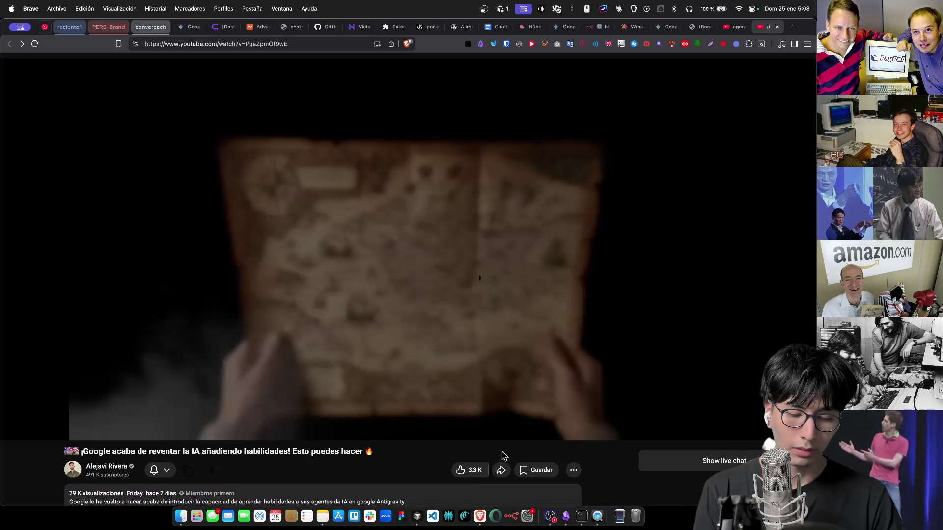
Web-search the creator's name and open their YouTube channel home page, scrolling through it
{"action": "type", "text": "raul m"}
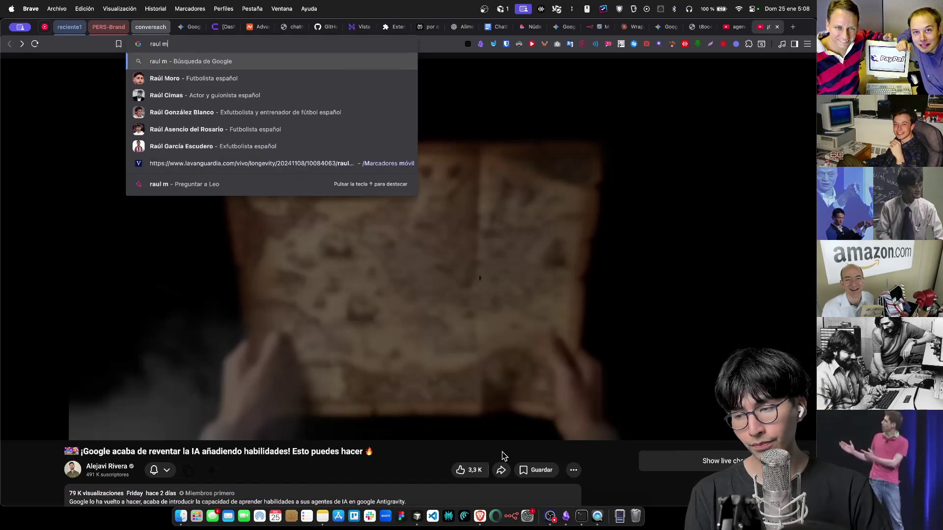
{"action": "type", "text": "erchan"}
{"action": "key", "text": "Return"}
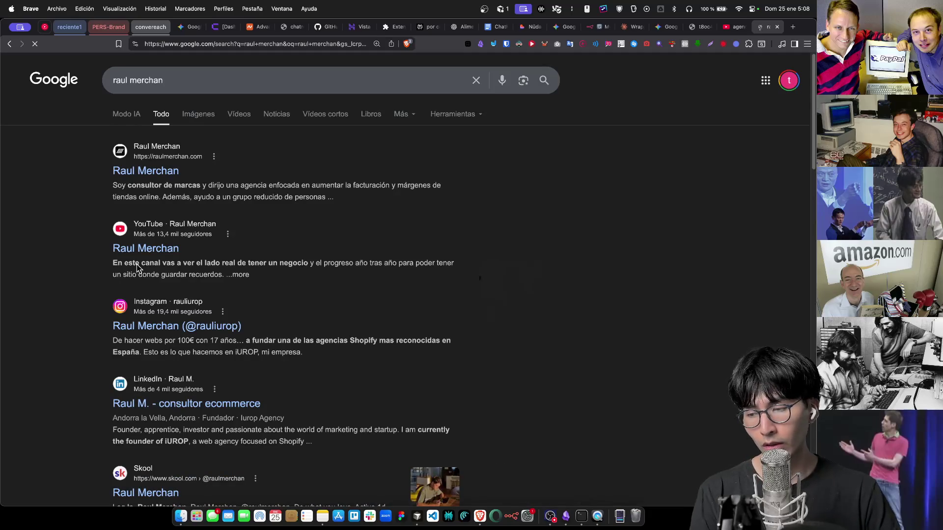
{"action": "left_click", "coordinate": [151, 254]}
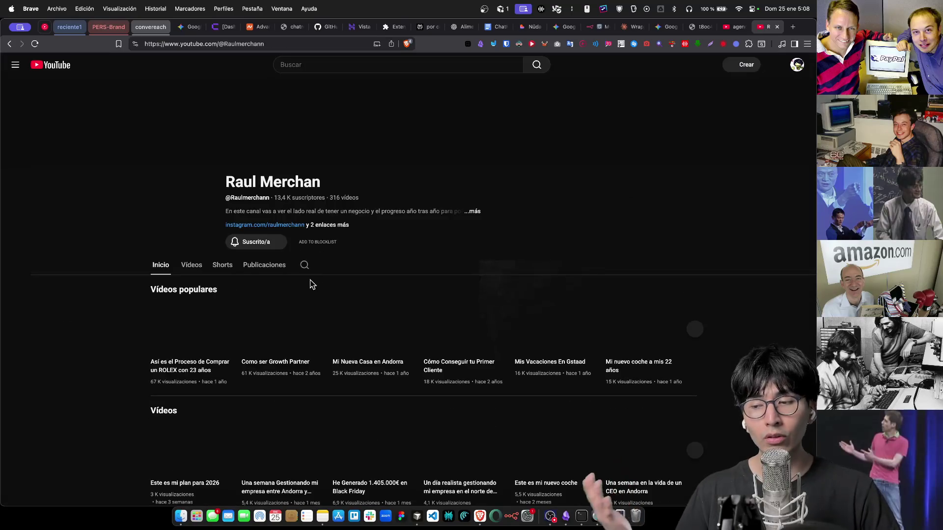
{"action": "scroll", "coordinate": [292, 305], "scroll_direction": "down", "scroll_amount": 3}
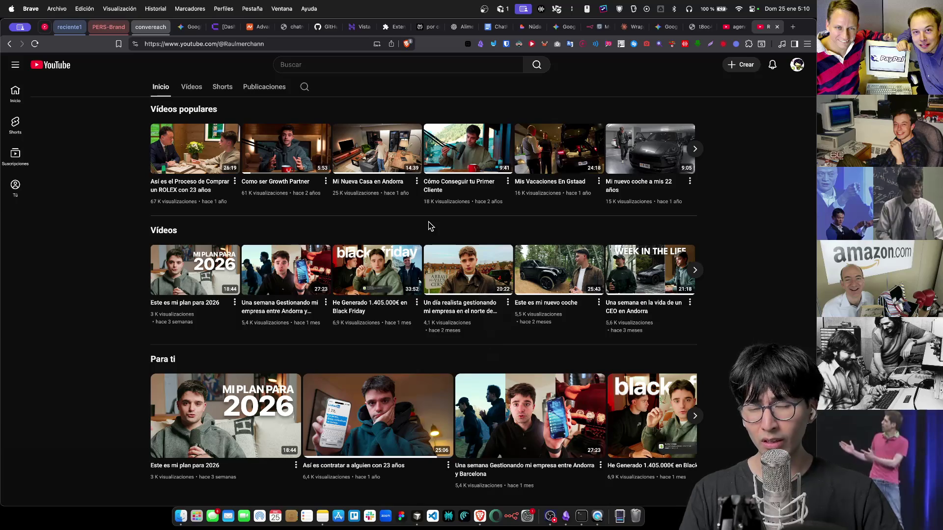
{"action": "scroll", "coordinate": [428, 226], "scroll_direction": "up", "scroll_amount": 5}
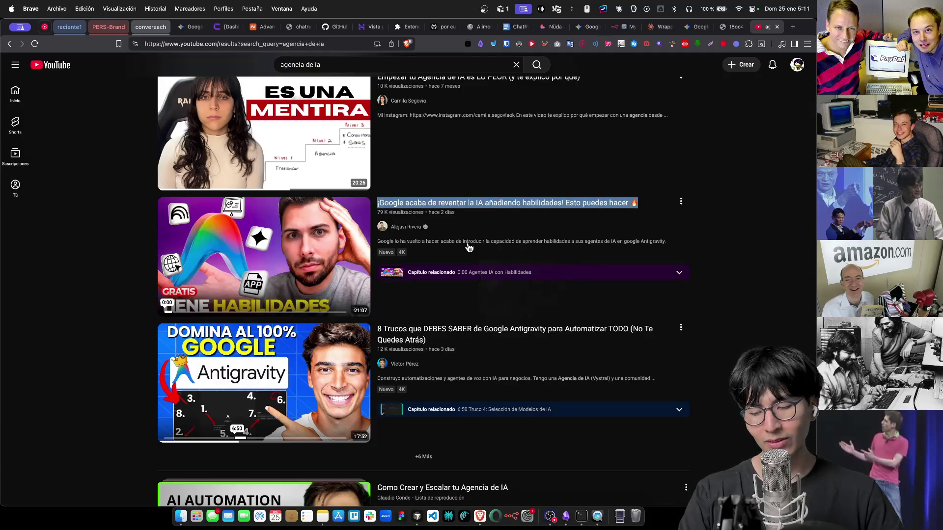
Open a fresh empty tab in Brave
{"action": "key", "text": "super+t"}
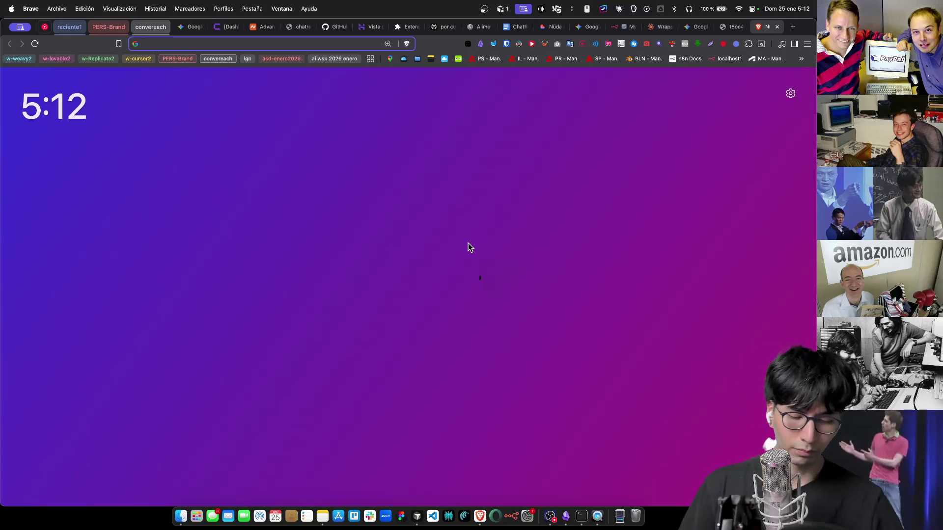
{"action": "key", "text": "super+t"}
{"action": "key", "text": "super+v"}
{"action": "key", "text": "Return"}
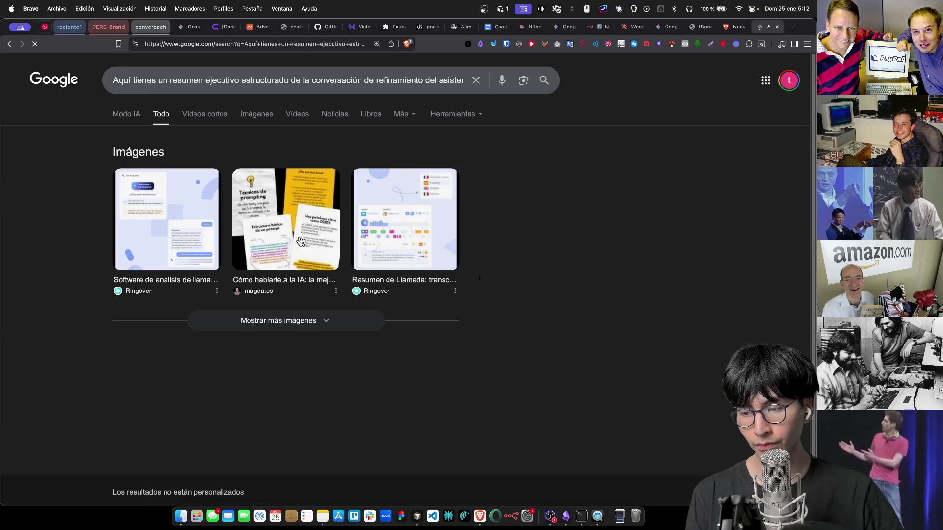
{"action": "key", "text": "super+w"}
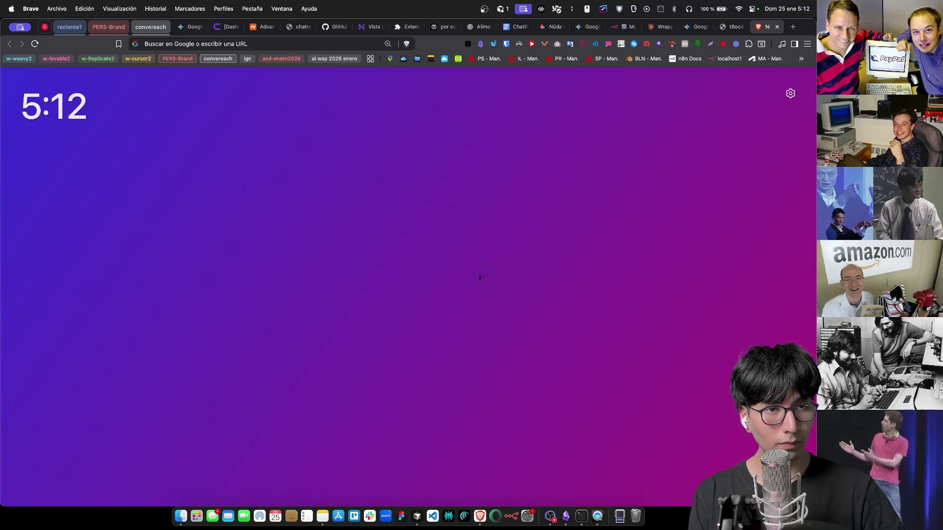
{"action": "key", "text": "super+v"}
{"action": "key", "text": "Return"}
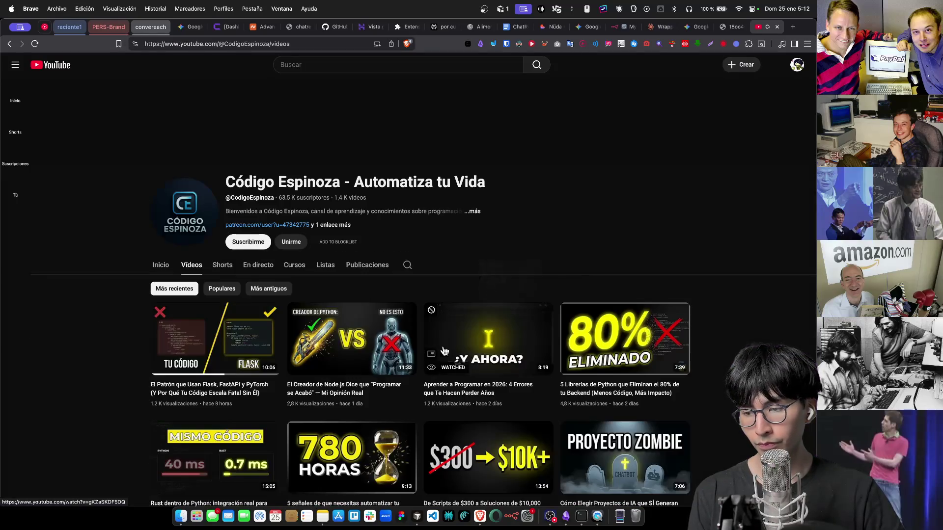
Subscribe to Código Espinoza, then play and pause its Flask, FastAPI and PyTorch patterns video
{"action": "left_click", "coordinate": [248, 191]}
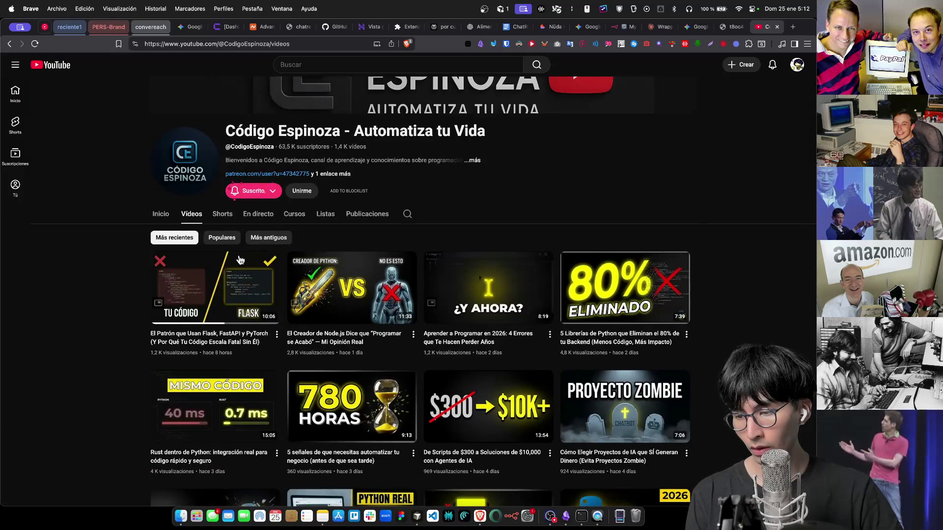
{"action": "scroll", "coordinate": [219, 220], "scroll_direction": "down", "scroll_amount": 3}
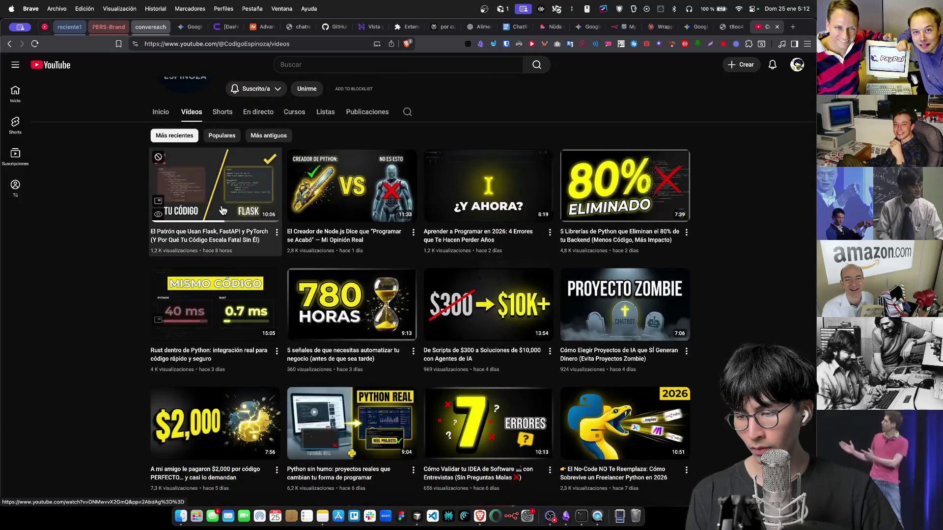
{"action": "left_click", "coordinate": [219, 218]}
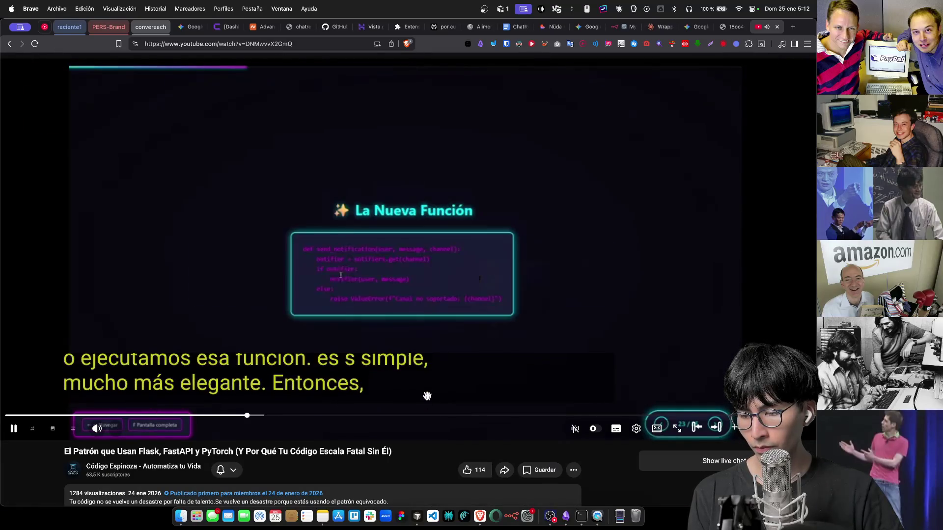
{"action": "scroll", "coordinate": [437, 285], "scroll_direction": "down", "scroll_amount": 6}
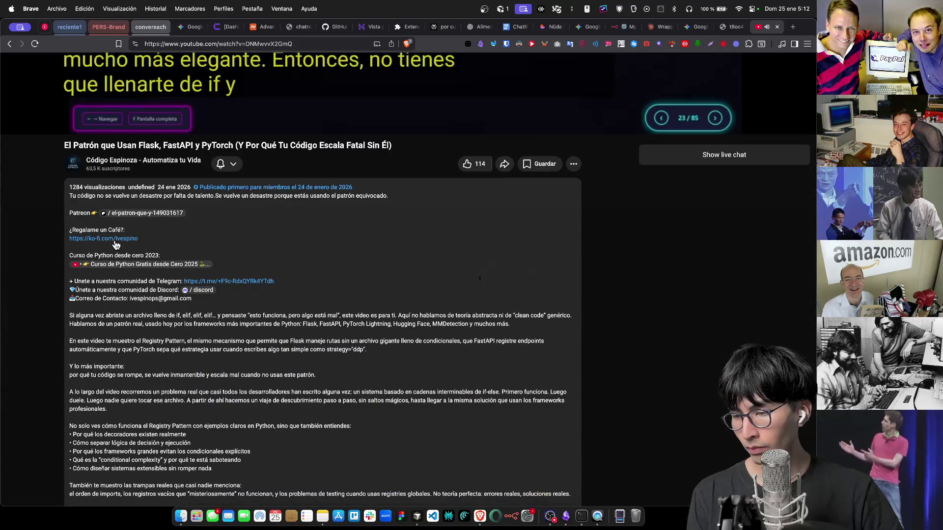
{"action": "scroll", "coordinate": [205, 289], "scroll_direction": "up", "scroll_amount": 6}
{"action": "left_click", "coordinate": [507, 221]}
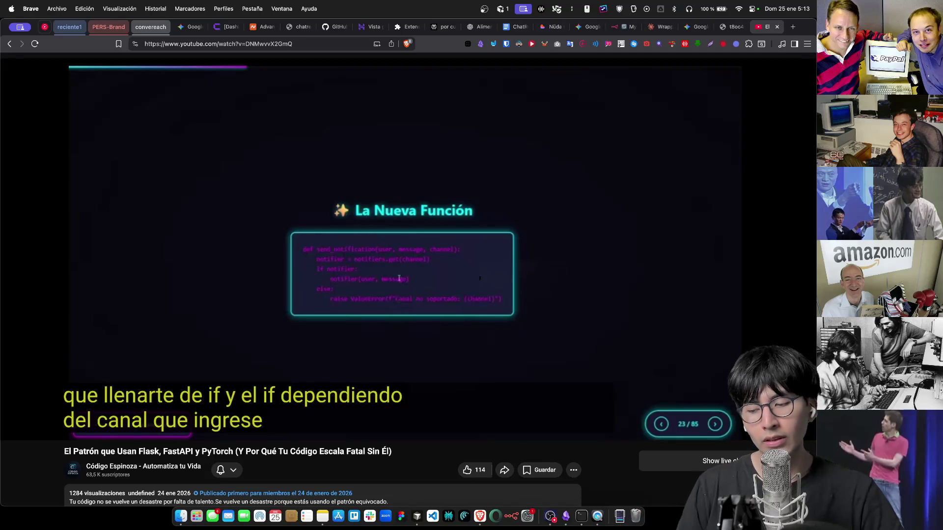
{"action": "scroll", "coordinate": [461, 294], "scroll_direction": "down", "scroll_amount": 3}
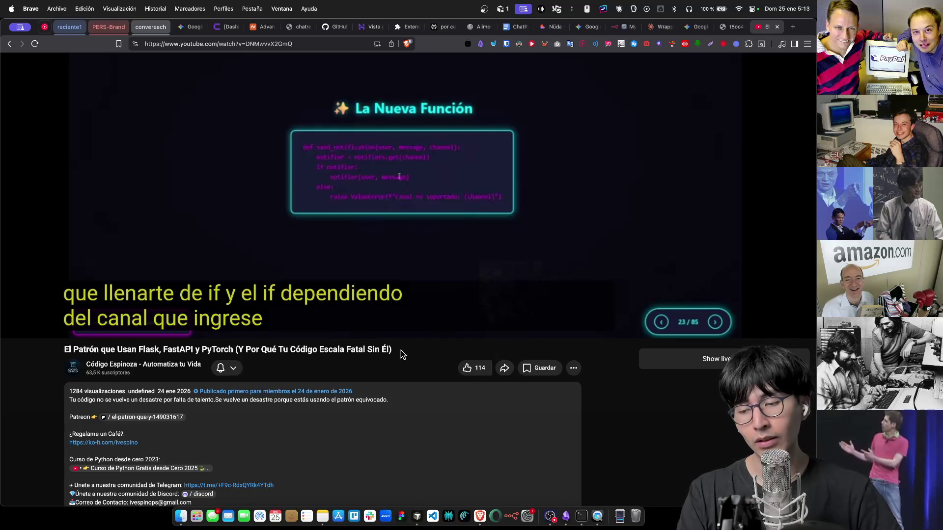
From the channel's video list, open the newest video, pause it, like it and expand its description
{"action": "left_click", "coordinate": [10, 44]}
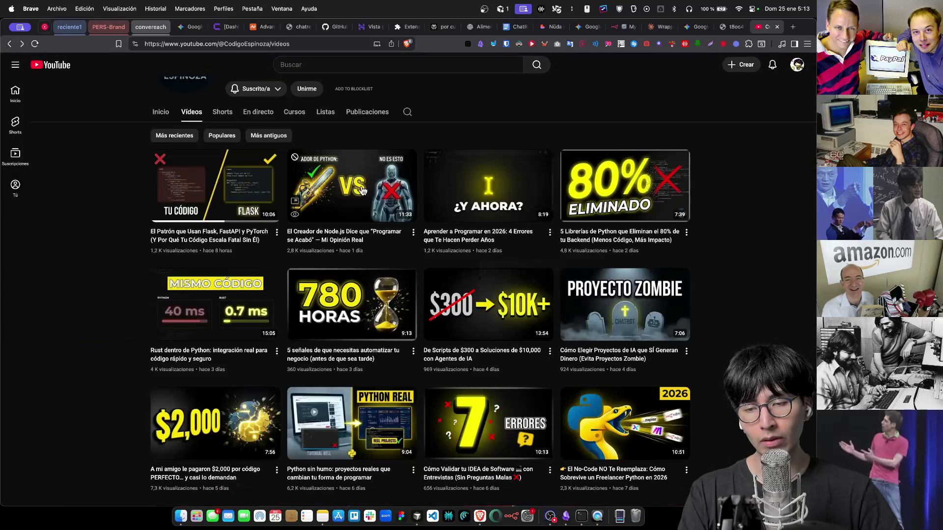
{"action": "scroll", "coordinate": [728, 263], "scroll_direction": "down", "scroll_amount": 10}
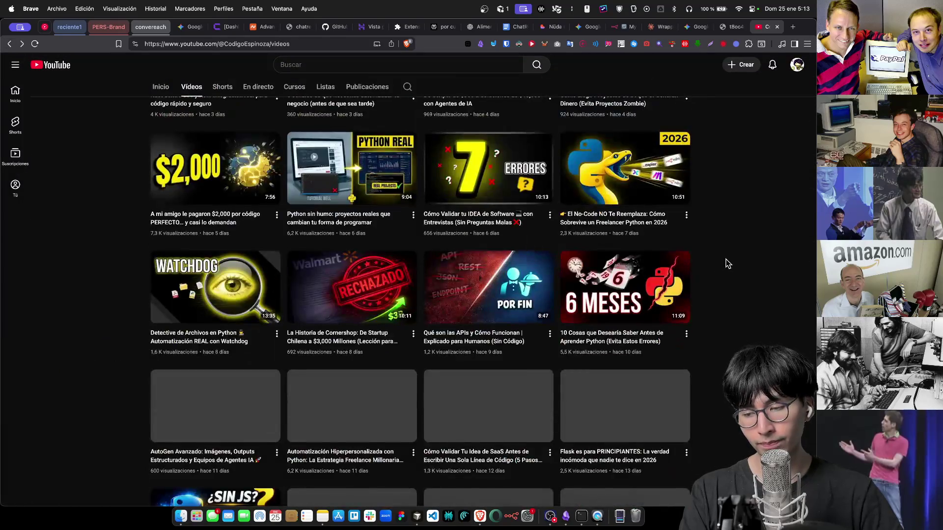
{"action": "scroll", "coordinate": [728, 264], "scroll_direction": "down", "scroll_amount": 2}
{"action": "scroll", "coordinate": [728, 264], "scroll_direction": "up", "scroll_amount": 10}
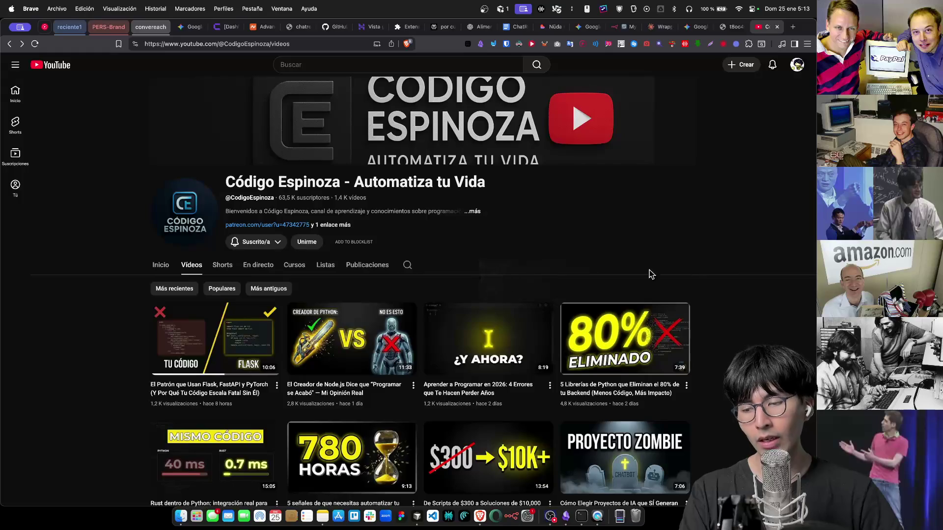
{"action": "left_click", "coordinate": [159, 315]}
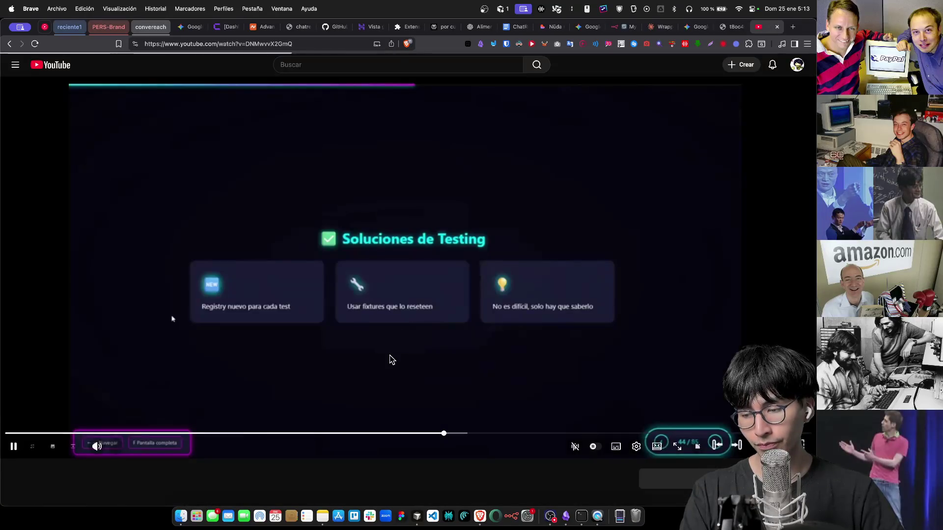
{"action": "left_click", "coordinate": [392, 360]}
{"action": "scroll", "coordinate": [392, 360], "scroll_direction": "down", "scroll_amount": 5}
{"action": "left_click", "coordinate": [471, 284]}
{"action": "scroll", "coordinate": [254, 350], "scroll_direction": "up", "scroll_amount": 1}
{"action": "left_click", "coordinate": [254, 351]}
{"action": "scroll", "coordinate": [197, 305], "scroll_direction": "up", "scroll_amount": 1}
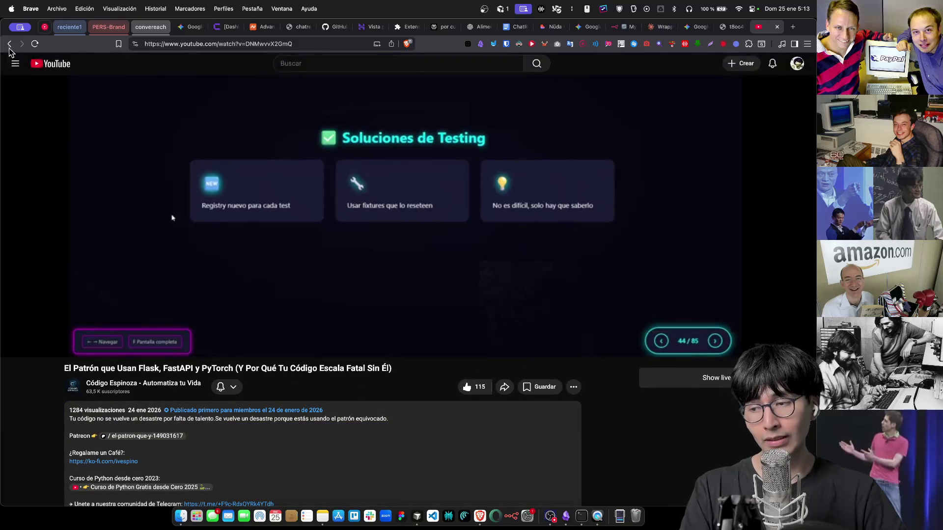
Open and like the Node.js opinion video, then close the YouTube tab
{"action": "left_click", "coordinate": [9, 43]}
{"action": "scroll", "coordinate": [357, 260], "scroll_direction": "down", "scroll_amount": 5}
{"action": "left_click", "coordinate": [357, 260]}
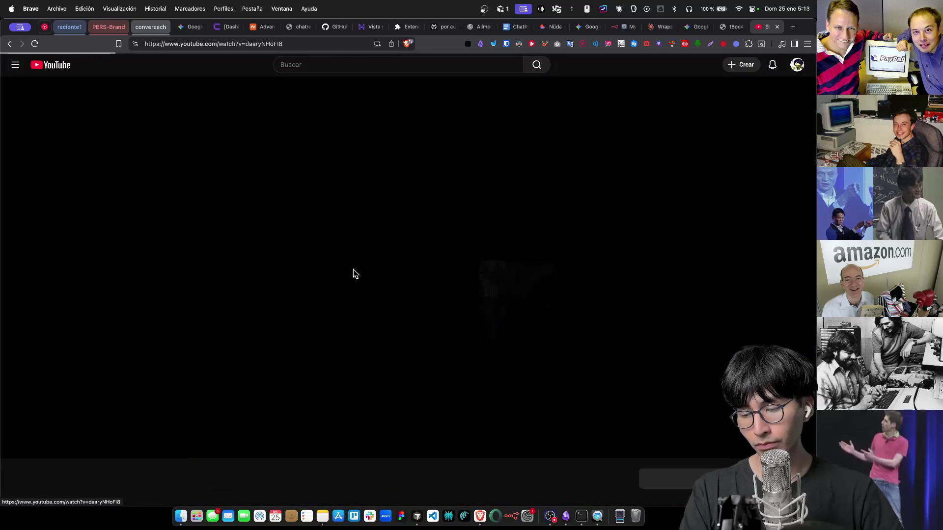
{"action": "scroll", "coordinate": [284, 352], "scroll_direction": "down", "scroll_amount": 5}
{"action": "left_click", "coordinate": [468, 294]}
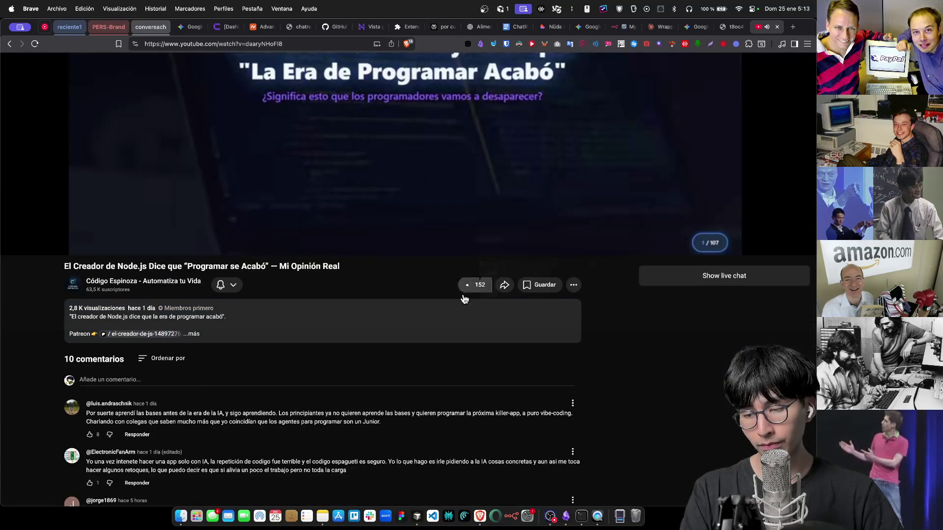
{"action": "scroll", "coordinate": [361, 351], "scroll_direction": "up", "scroll_amount": 4}
{"action": "key", "text": "super+w"}
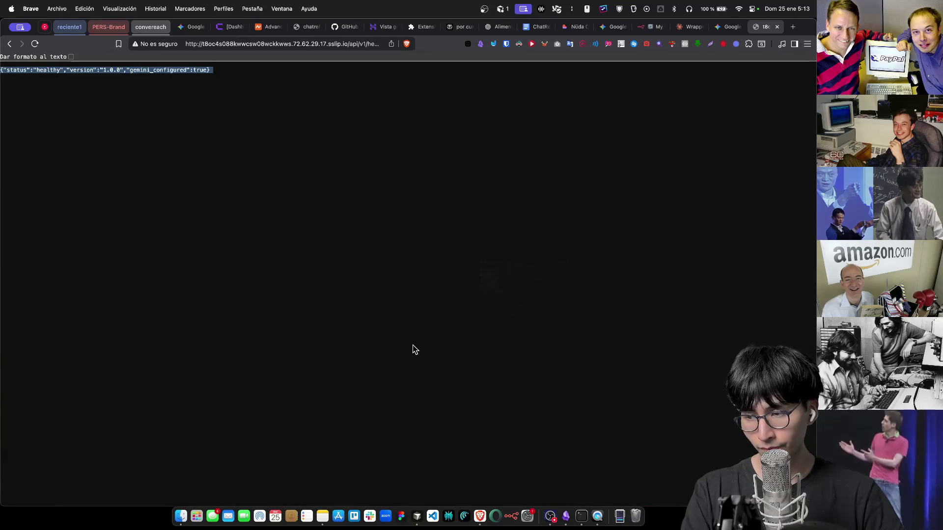
Glance at the health-check page, then switch Gemini to the 'Optimización de Contexto para IA' chat
{"action": "key", "text": "ctrl+shift+Tab"}
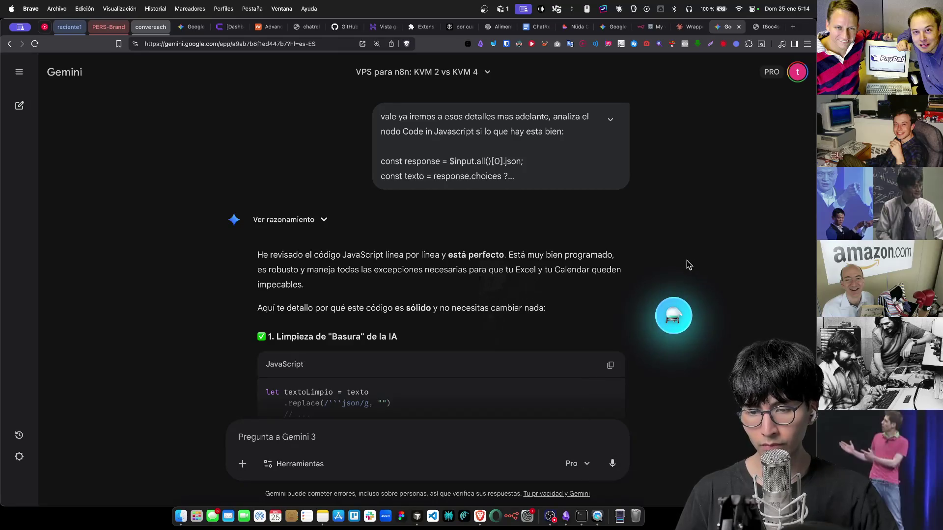
{"action": "left_click", "coordinate": [764, 29]}
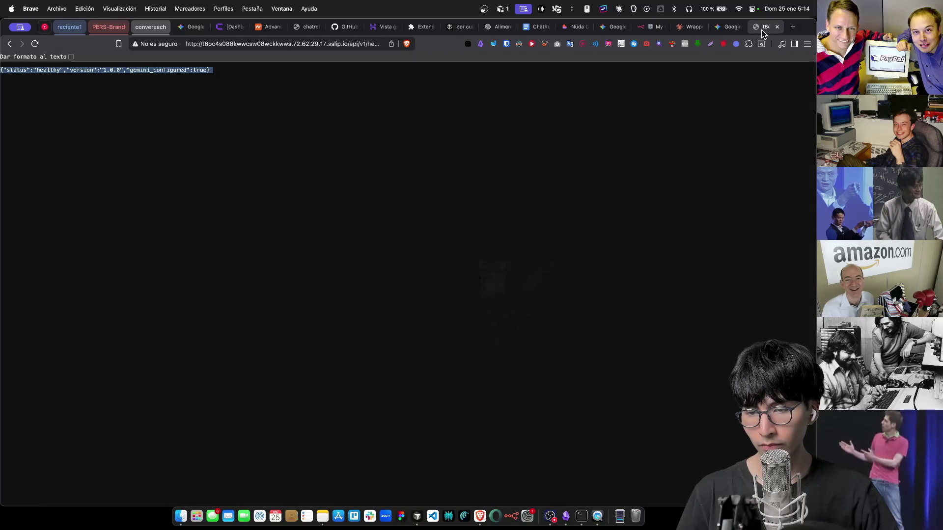
{"action": "left_click", "coordinate": [731, 27]}
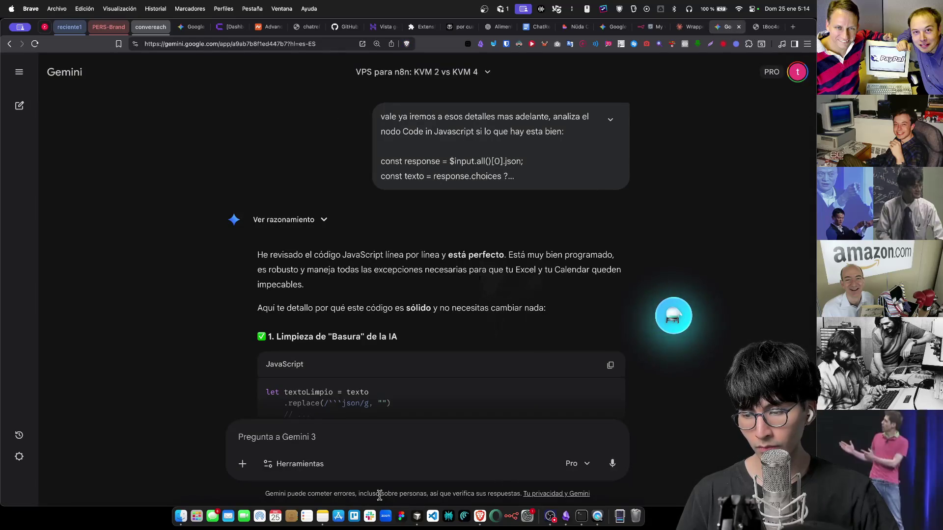
{"action": "scroll", "coordinate": [417, 408], "scroll_direction": "down", "scroll_amount": 5}
{"action": "scroll", "coordinate": [416, 407], "scroll_direction": "up", "scroll_amount": 7}
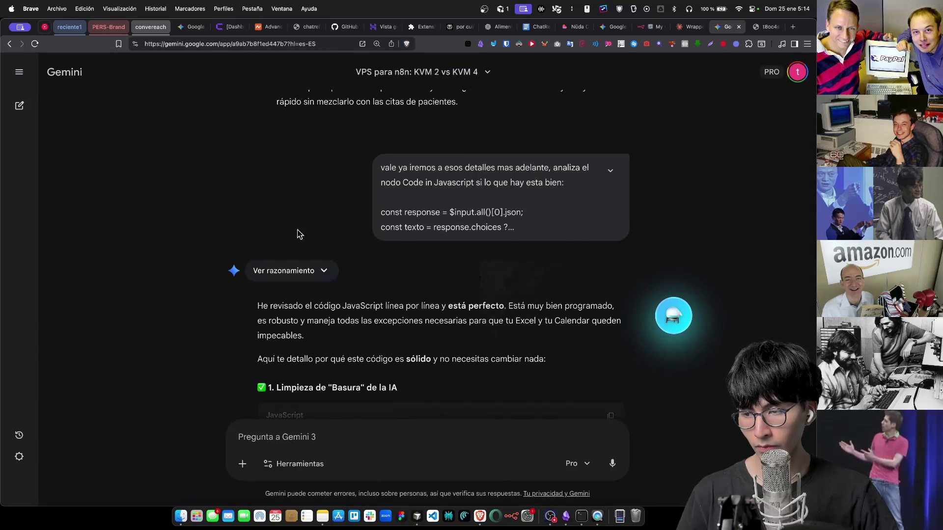
{"action": "left_click", "coordinate": [191, 27]}
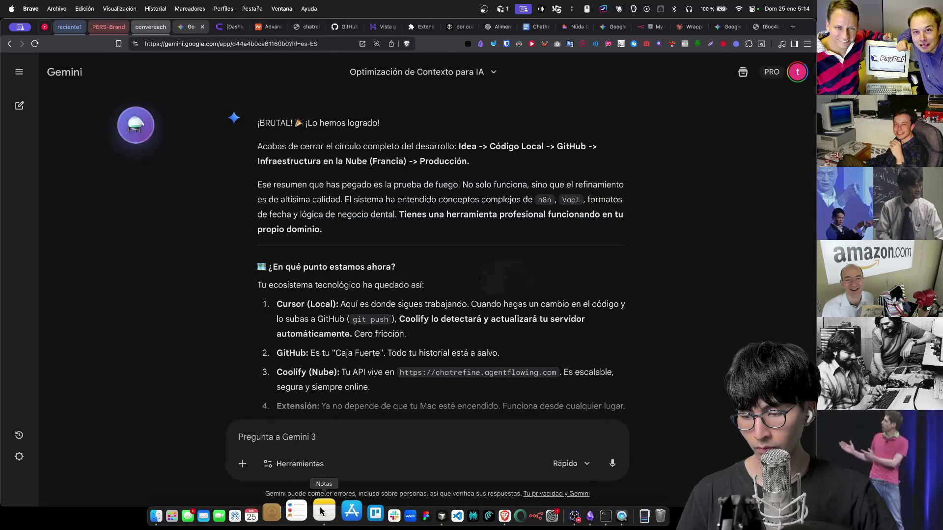
Start a new note with lines 'sdasdas' and 'asda', paste the copied username, and return to Gemini
{"action": "left_click", "coordinate": [322, 515]}
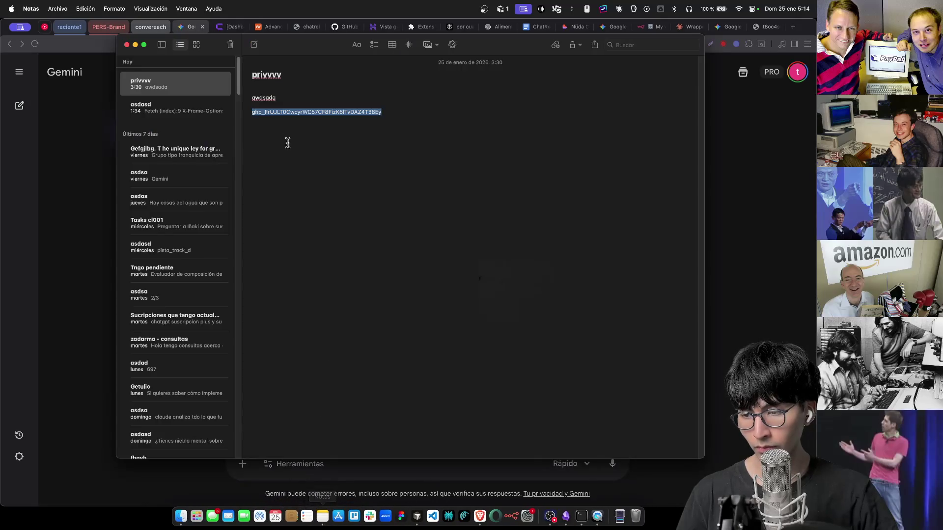
{"action": "left_click", "coordinate": [252, 44]}
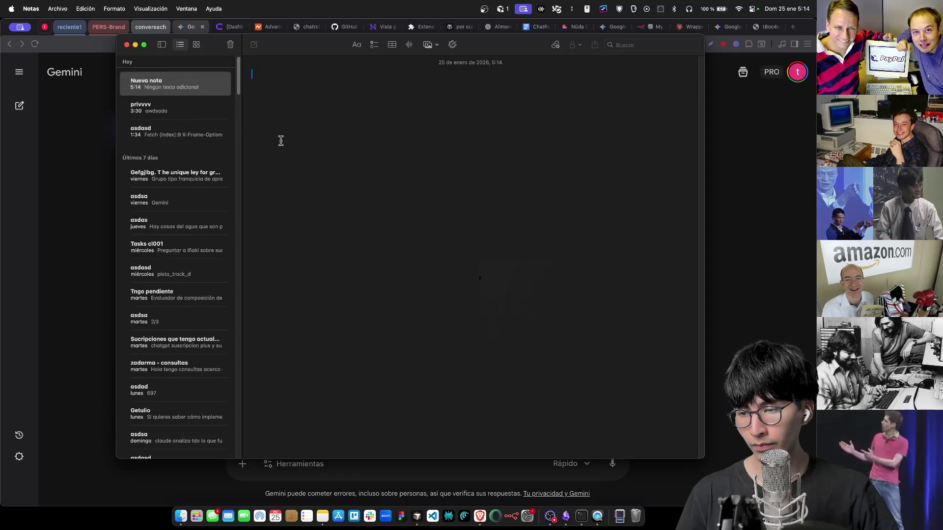
{"action": "type", "text": "sdasdas"}
{"action": "key", "text": "Return"}
{"action": "type", "text": "asda"}
{"action": "key", "text": "Return"}
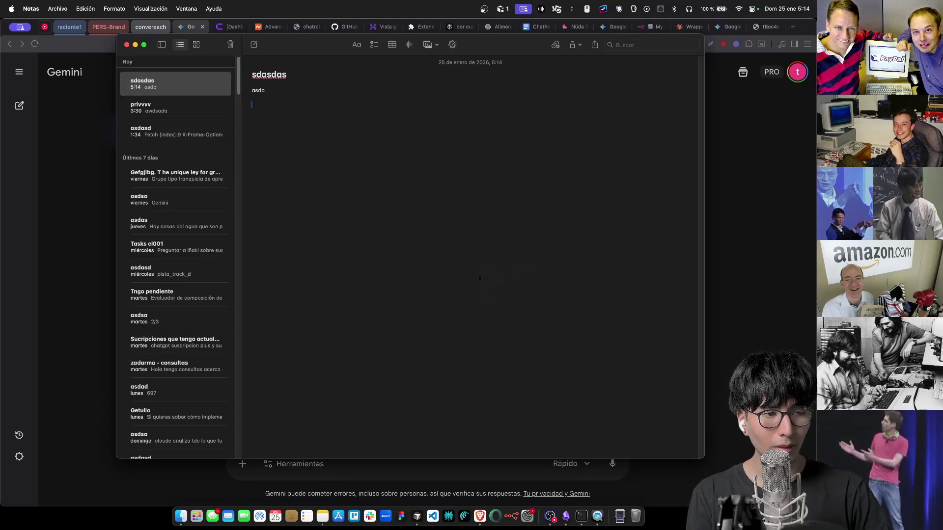
{"action": "type", "text": "Maurete"}
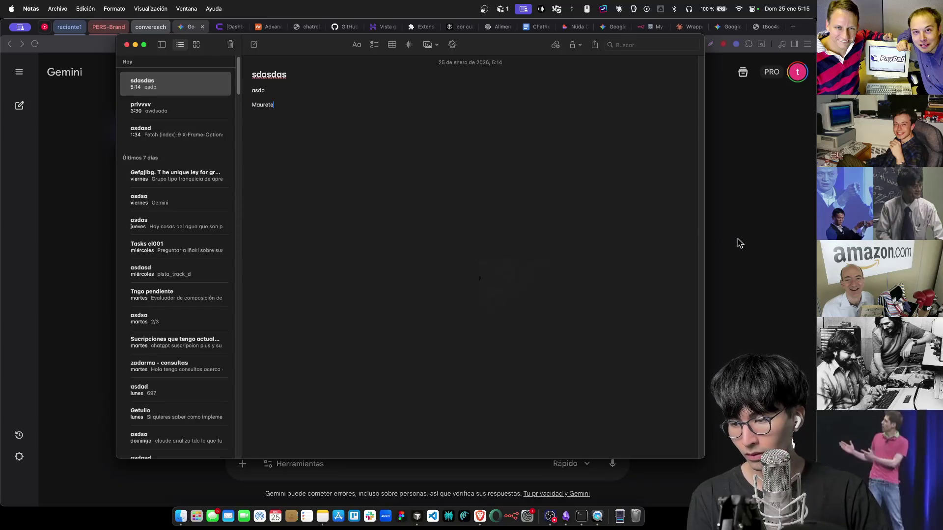
{"action": "left_click", "coordinate": [738, 239]}
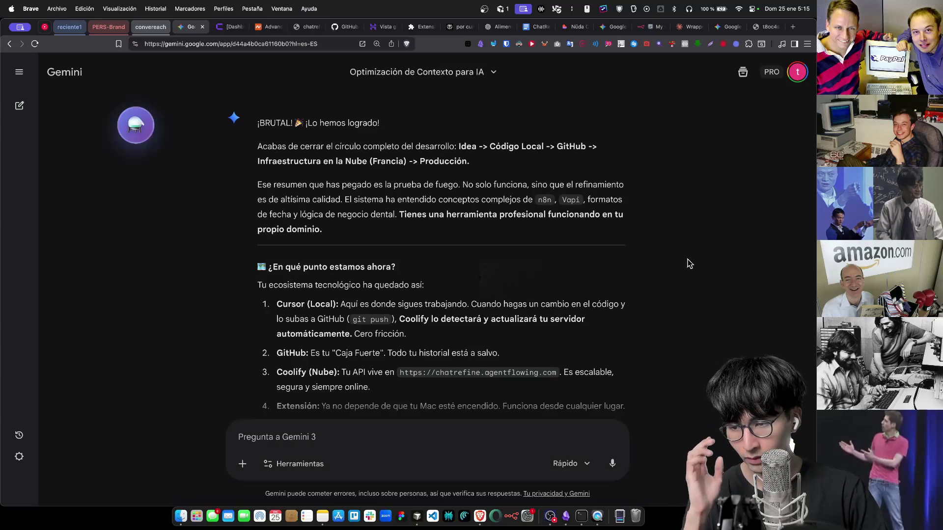
{"action": "scroll", "coordinate": [494, 309], "scroll_direction": "down", "scroll_amount": 2}
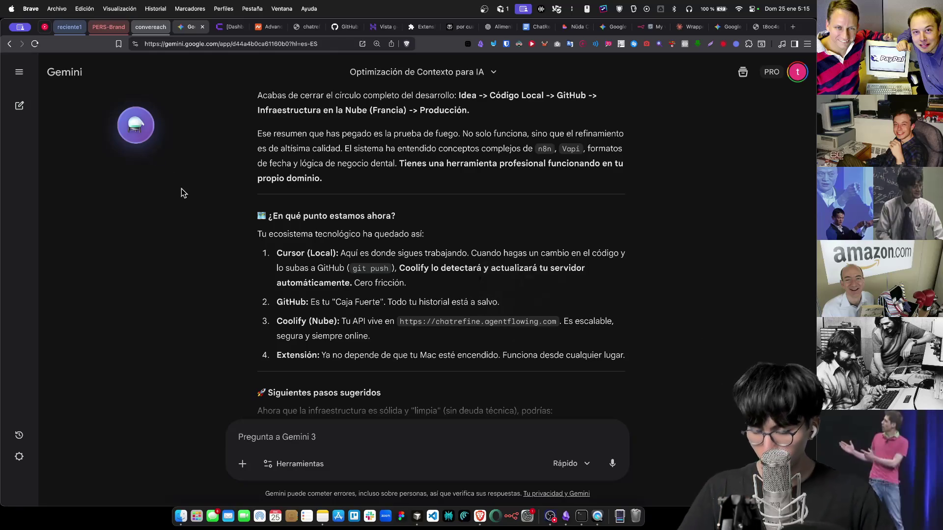
{"action": "scroll", "coordinate": [235, 225], "scroll_direction": "down", "scroll_amount": 2}
{"action": "scroll", "coordinate": [237, 228], "scroll_direction": "up", "scroll_amount": 2}
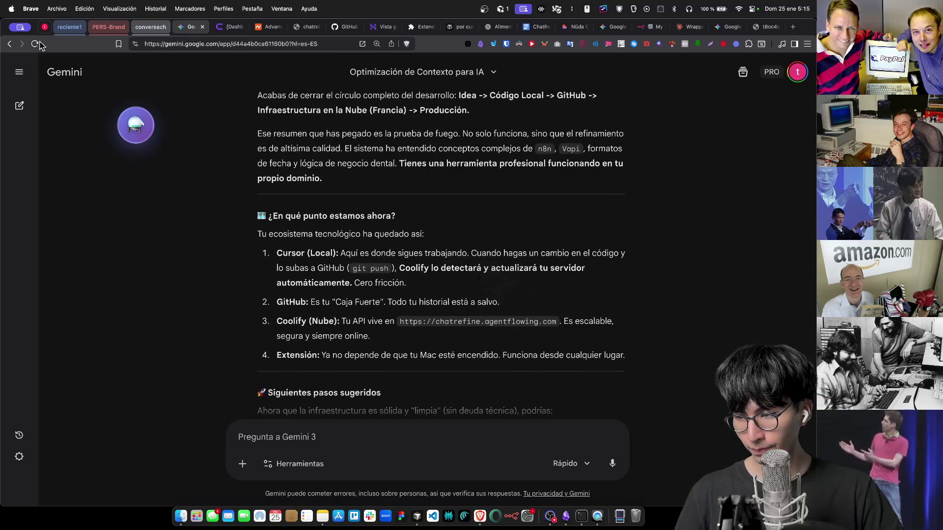
{"action": "scroll", "coordinate": [324, 273], "scroll_direction": "down", "scroll_amount": 2}
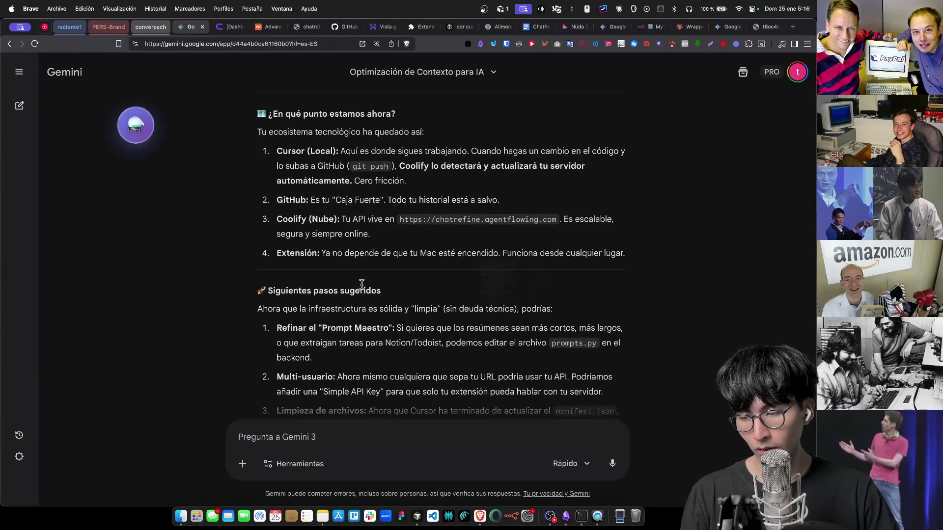
{"action": "scroll", "coordinate": [364, 284], "scroll_direction": "up", "scroll_amount": 3}
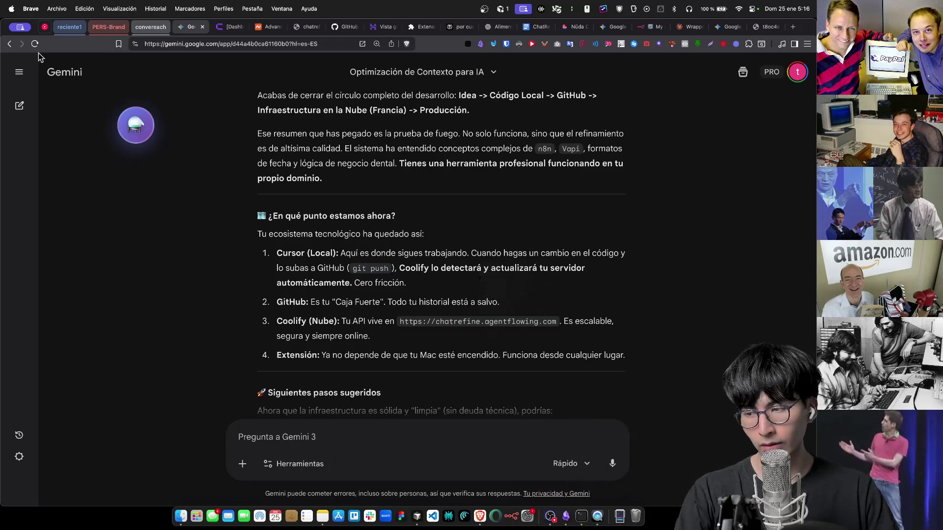
{"action": "left_click", "coordinate": [44, 27]}
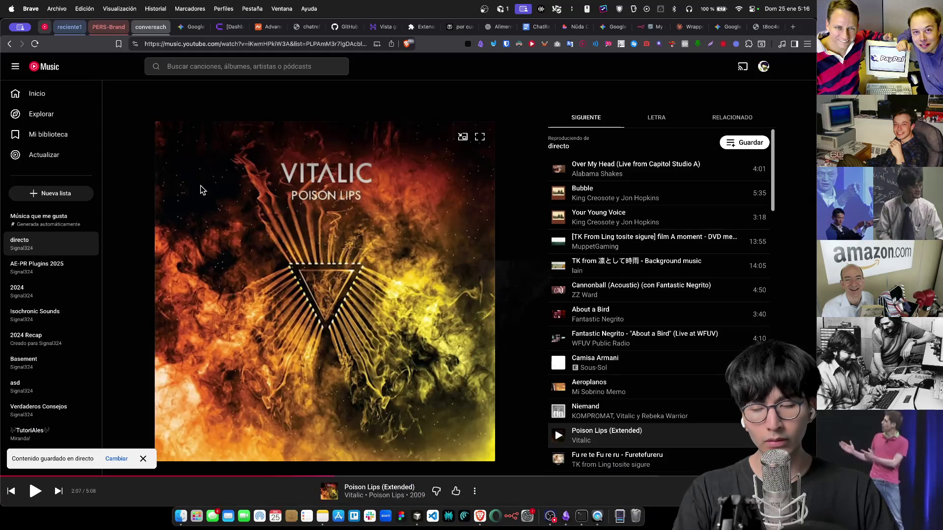
Resume Poison Lips in YouTube Music, then switch the browser from the health-check page to the context-optimisation chat
{"action": "left_click", "coordinate": [460, 410]}
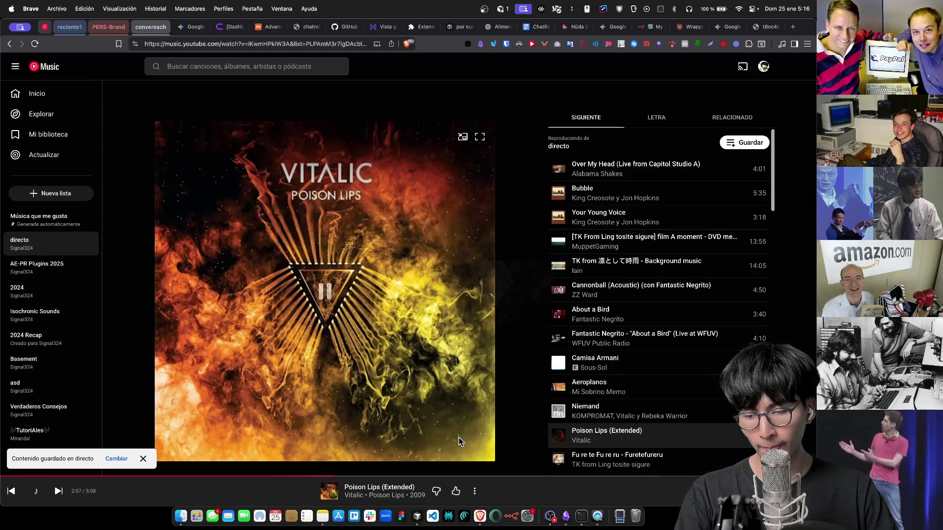
{"action": "left_click", "coordinate": [550, 515]}
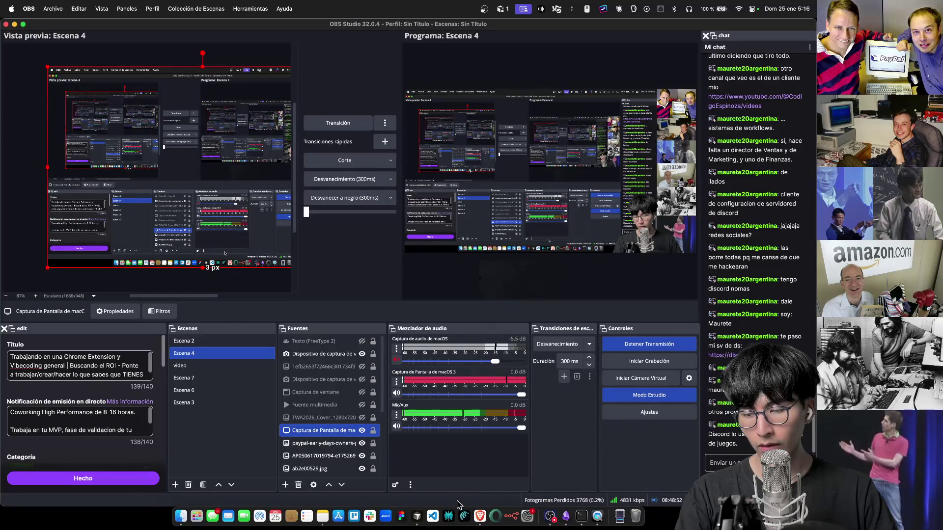
{"action": "left_click", "coordinate": [485, 517]}
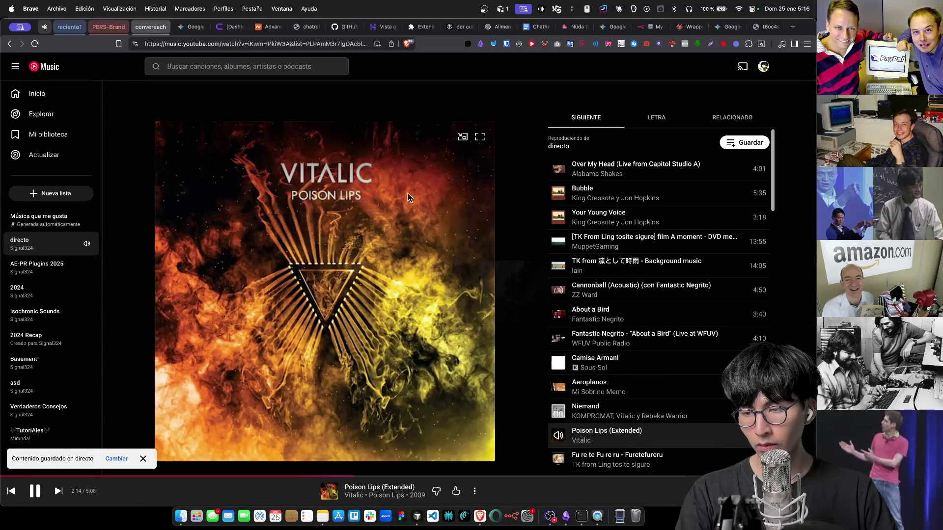
{"action": "left_click", "coordinate": [765, 27]}
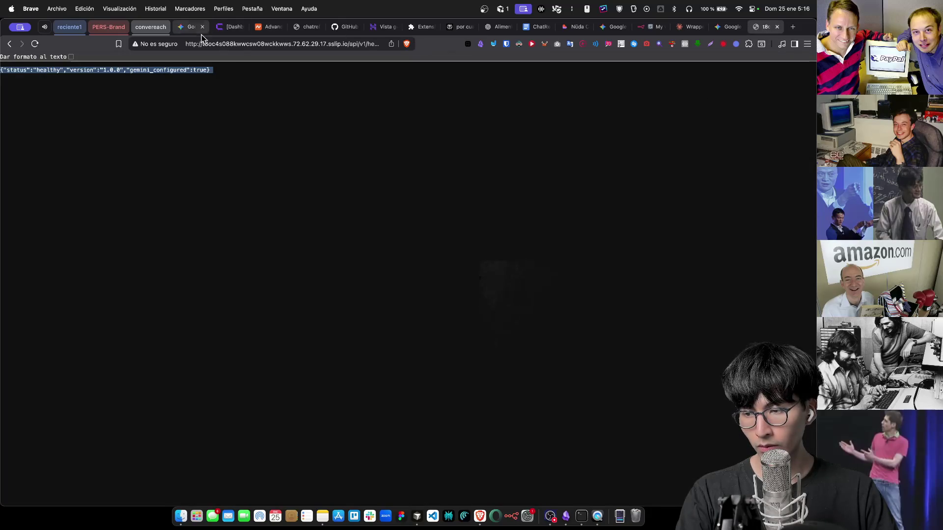
{"action": "left_click", "coordinate": [189, 26]}
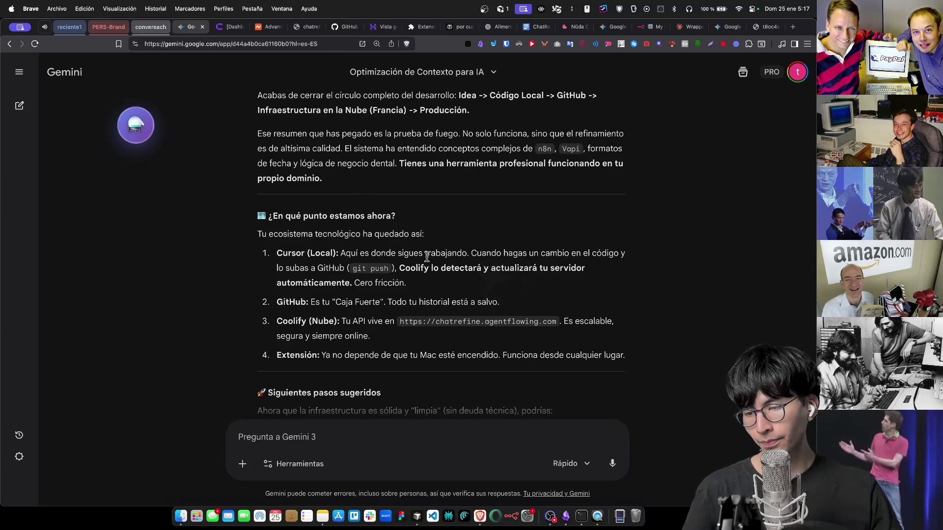
{"action": "scroll", "coordinate": [446, 259], "scroll_direction": "down", "scroll_amount": 3}
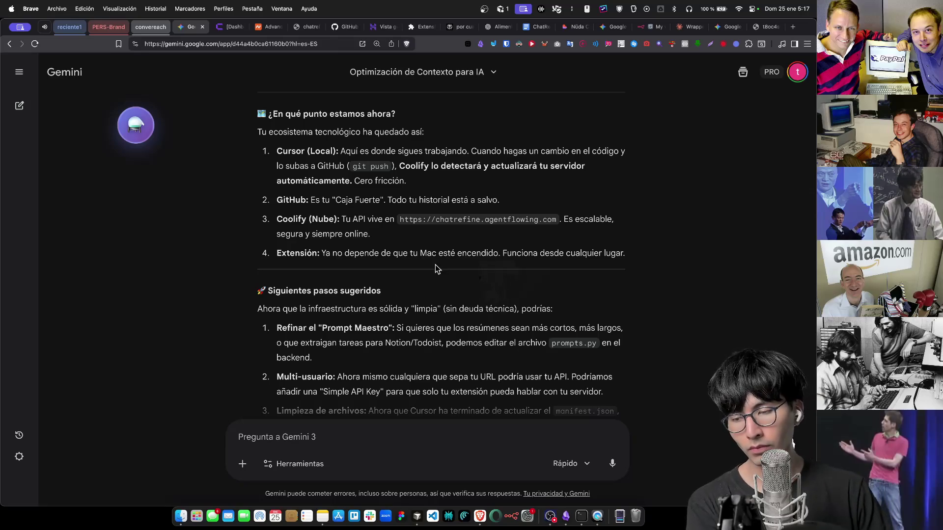
{"action": "scroll", "coordinate": [461, 272], "scroll_direction": "down", "scroll_amount": 2}
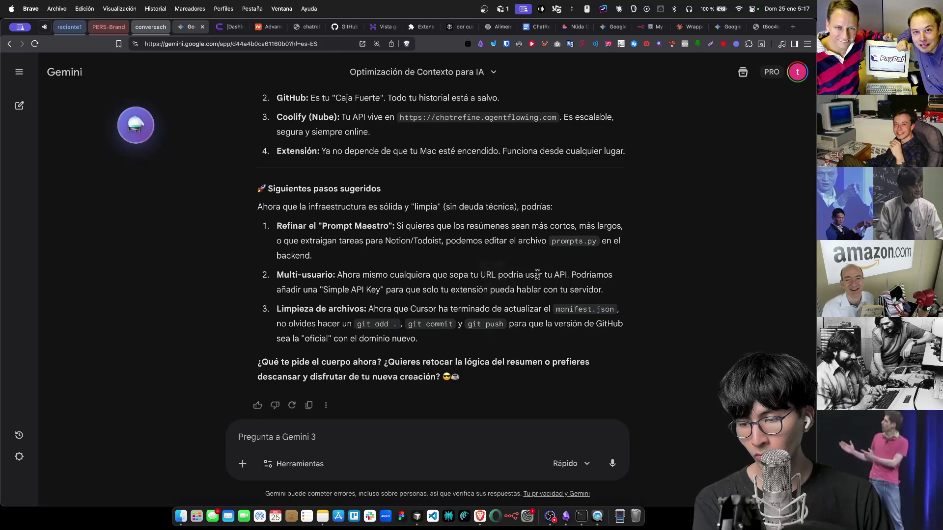
{"action": "scroll", "coordinate": [537, 274], "scroll_direction": "up", "scroll_amount": 5}
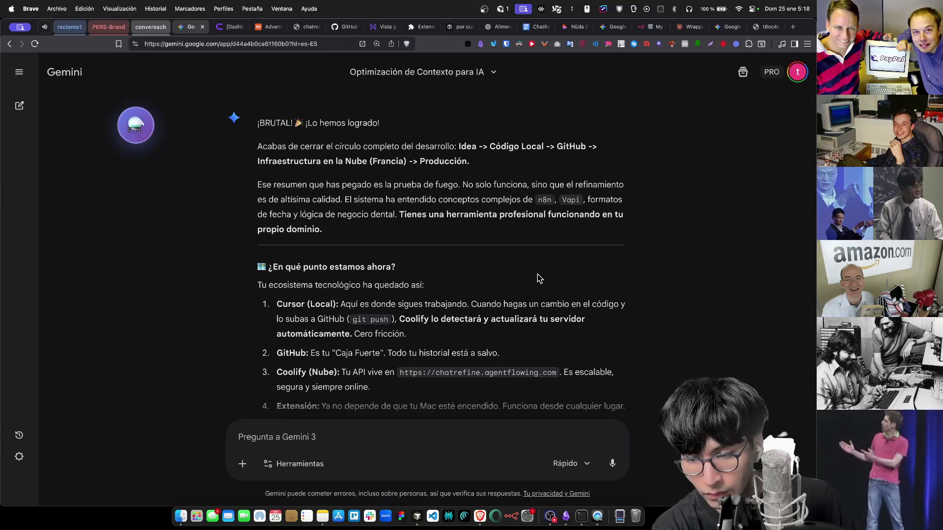
Open the 'KVM 2: Alojar Múltiples Dominios' chat and copy its port-3005 prompt for Cursor
{"action": "scroll", "coordinate": [538, 274], "scroll_direction": "down", "scroll_amount": 3}
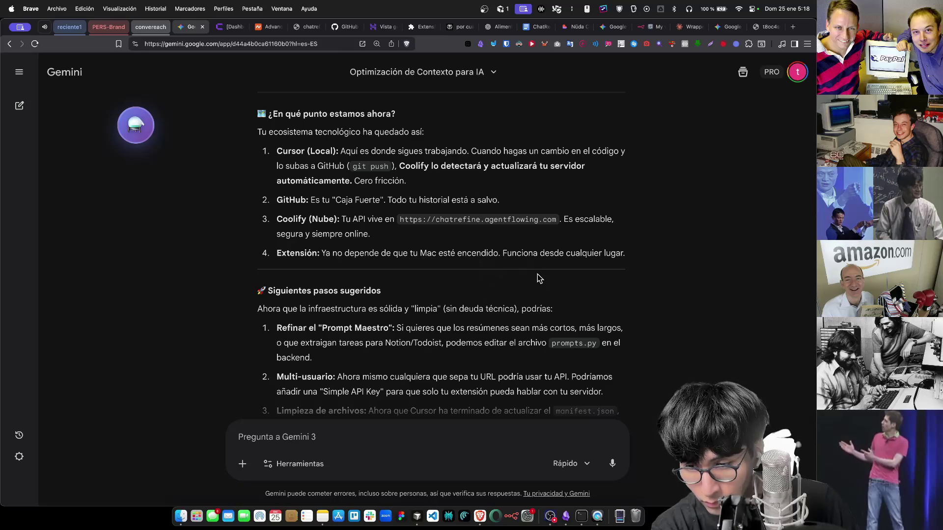
{"action": "scroll", "coordinate": [538, 274], "scroll_direction": "down", "scroll_amount": 3}
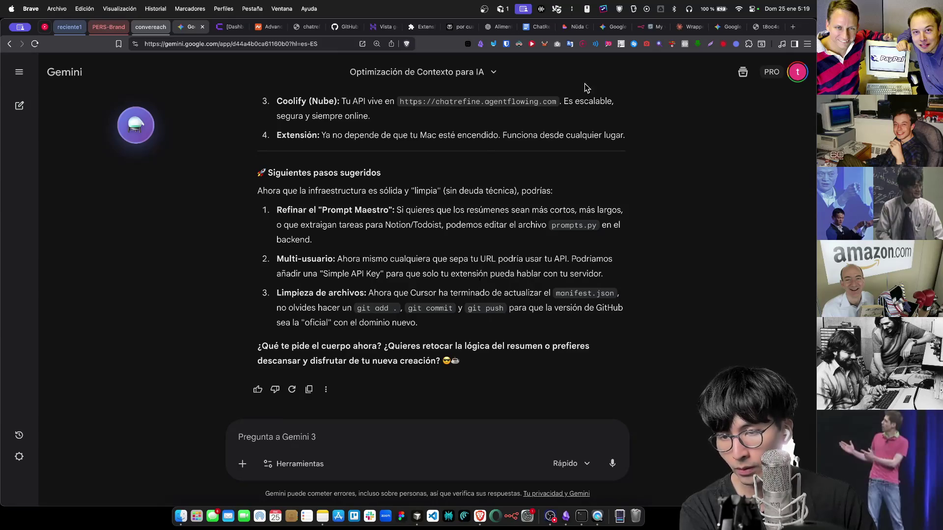
{"action": "left_click", "coordinate": [611, 27]}
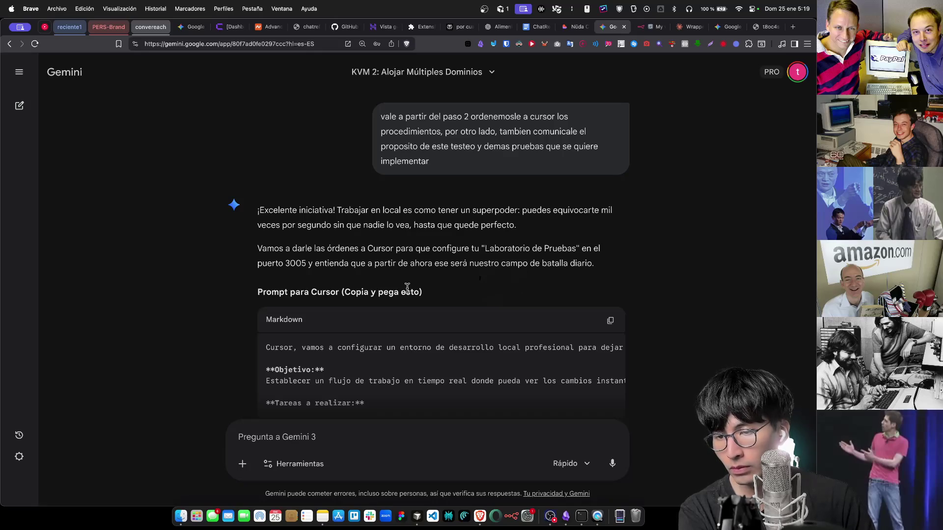
{"action": "scroll", "coordinate": [407, 288], "scroll_direction": "down", "scroll_amount": 3}
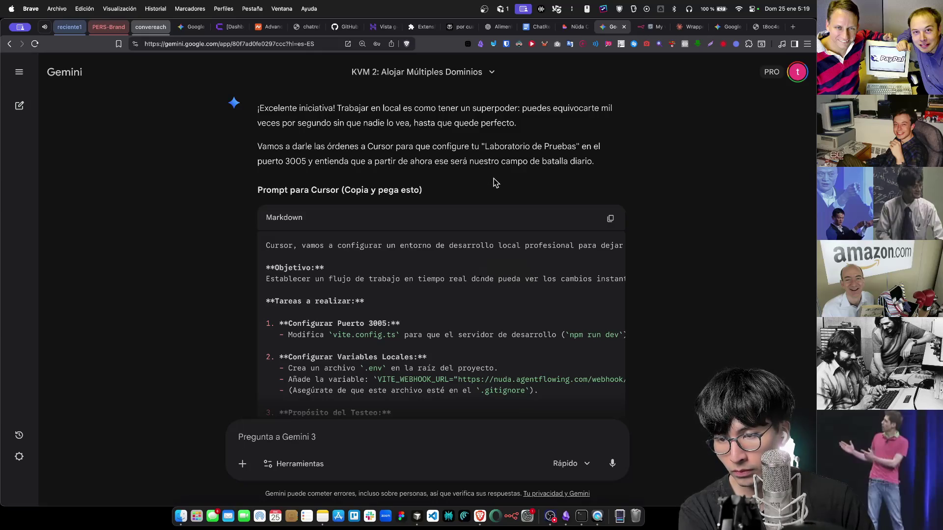
{"action": "left_click", "coordinate": [611, 218]}
{"action": "scroll", "coordinate": [255, 278], "scroll_direction": "down", "scroll_amount": 3}
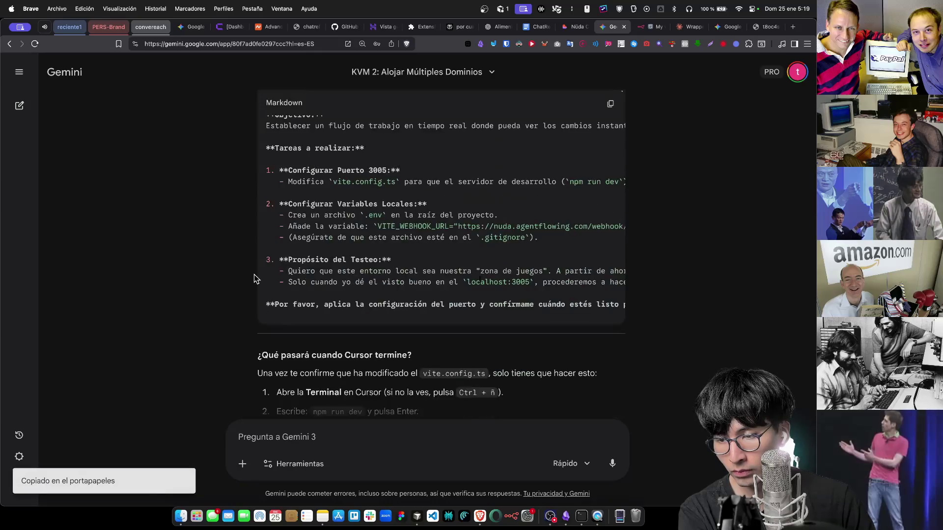
{"action": "scroll", "coordinate": [255, 278], "scroll_direction": "down", "scroll_amount": 3}
{"action": "scroll", "coordinate": [196, 320], "scroll_direction": "down", "scroll_amount": 2}
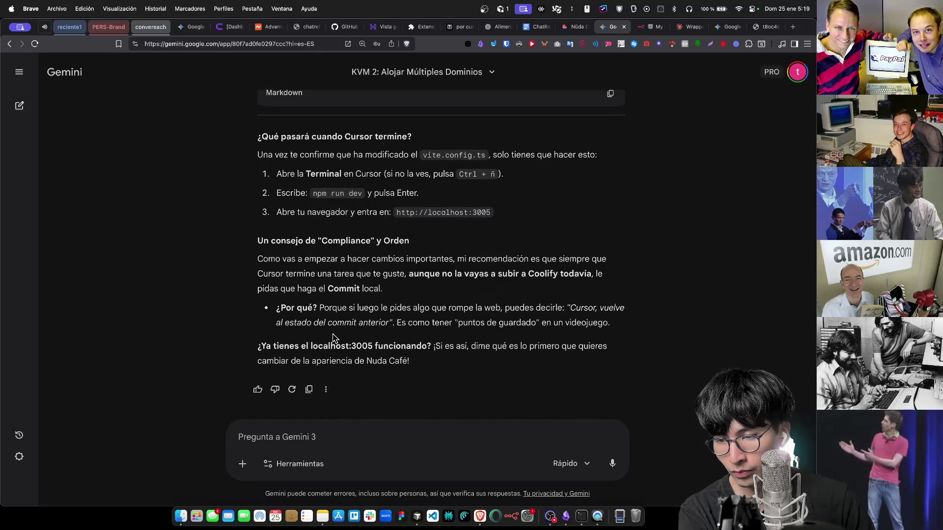
{"action": "left_click", "coordinate": [417, 516]}
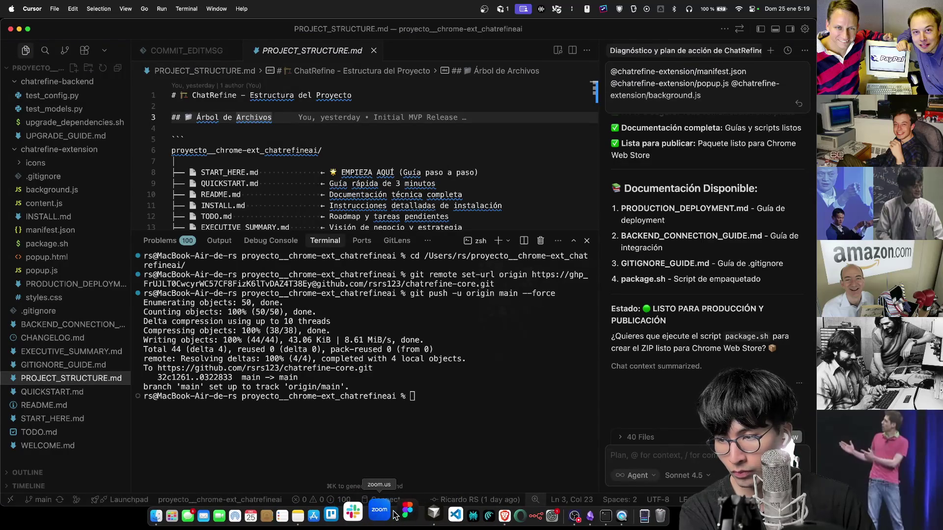
Paste the copied local-dev prompt into the Dev_Nuda-cafe agent chat and send it
{"action": "right_click", "coordinate": [417, 514]}
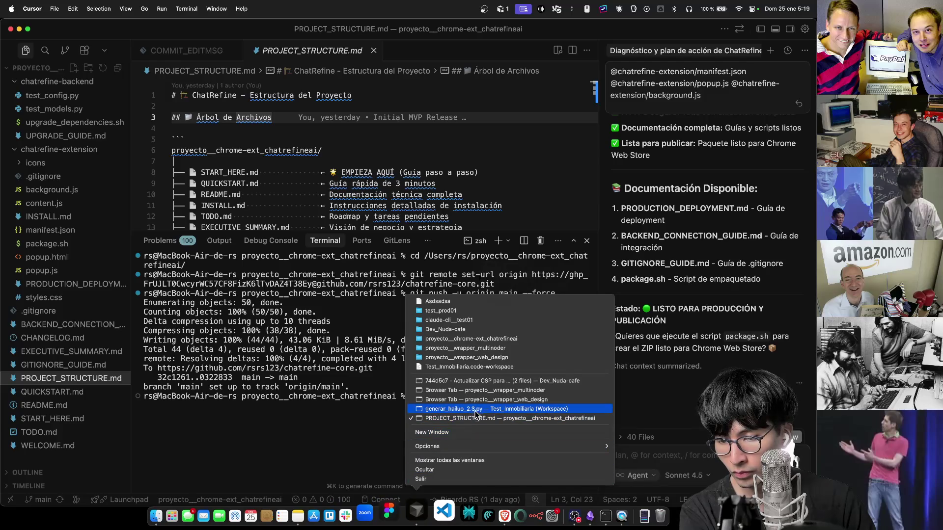
{"action": "left_click", "coordinate": [486, 386]}
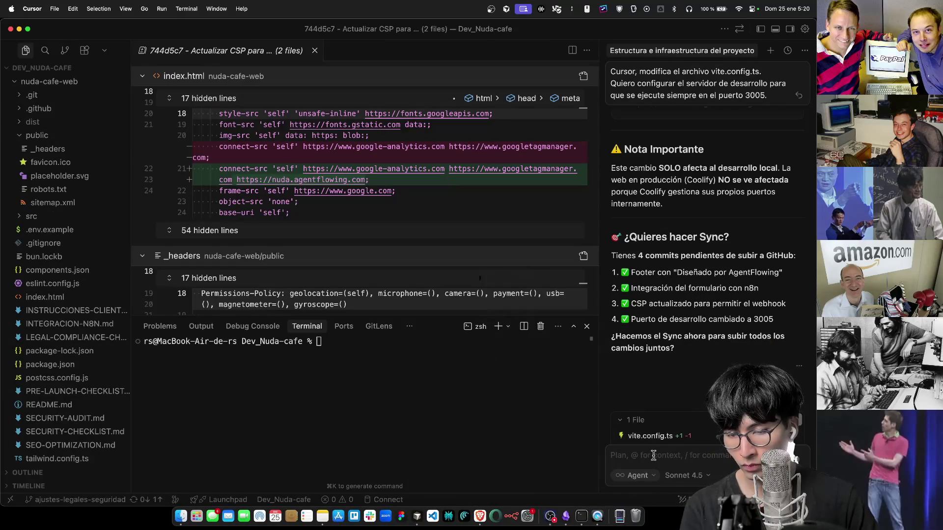
{"action": "key", "text": "super+v"}
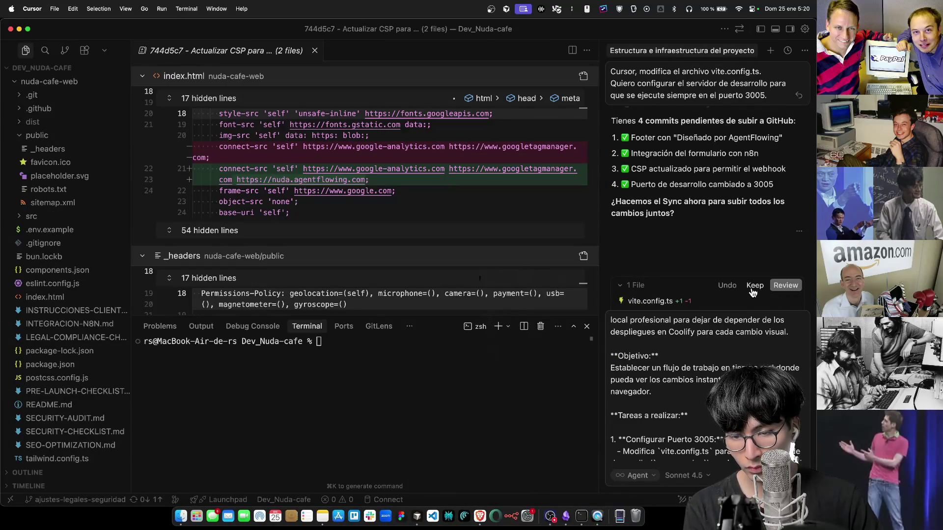
{"action": "scroll", "coordinate": [730, 162], "scroll_direction": "up", "scroll_amount": 3}
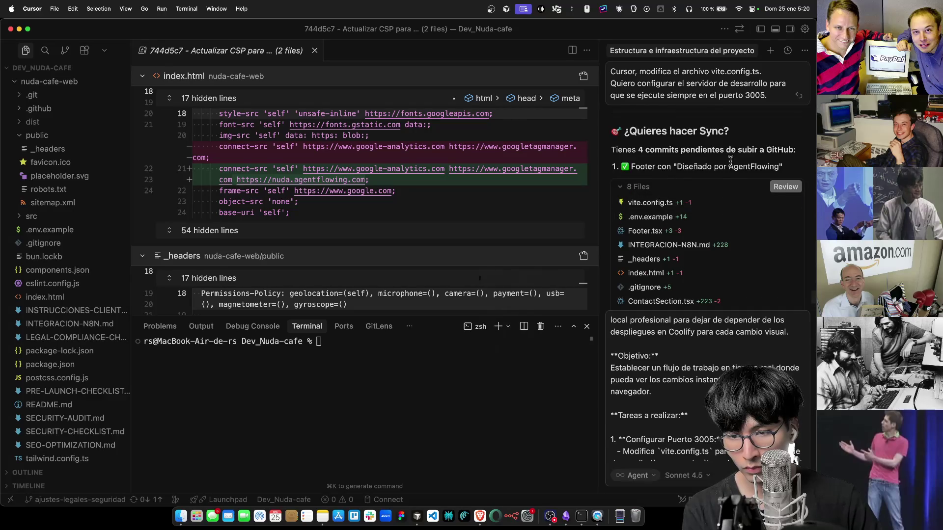
{"action": "scroll", "coordinate": [731, 164], "scroll_direction": "down", "scroll_amount": 3}
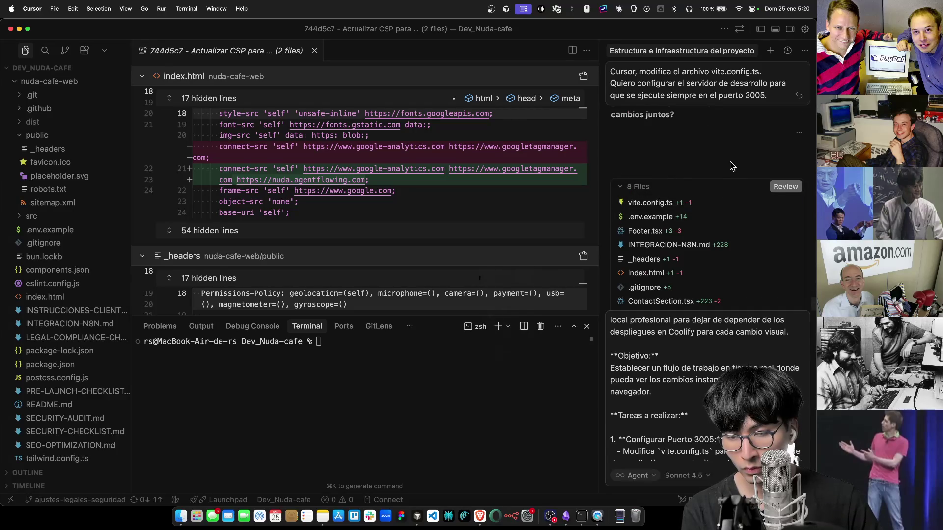
{"action": "scroll", "coordinate": [738, 334], "scroll_direction": "up", "scroll_amount": 1}
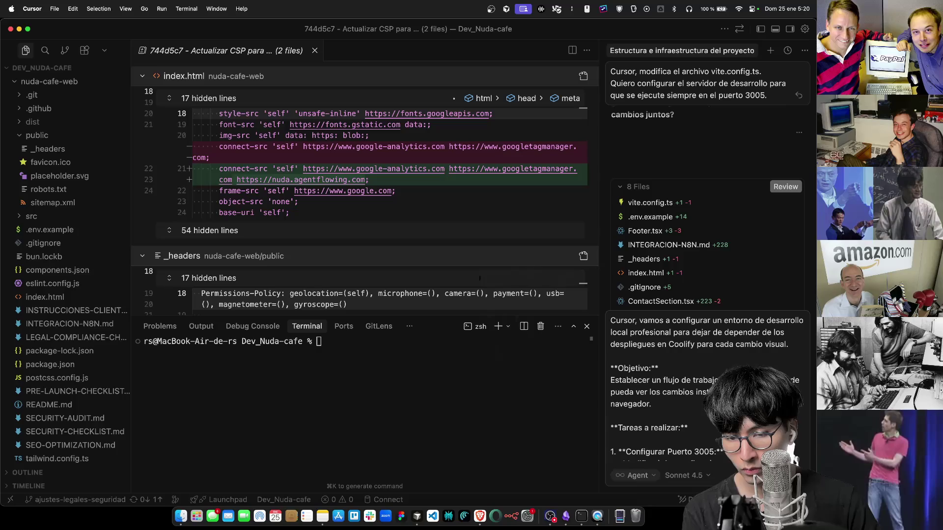
{"action": "key", "text": "Return"}
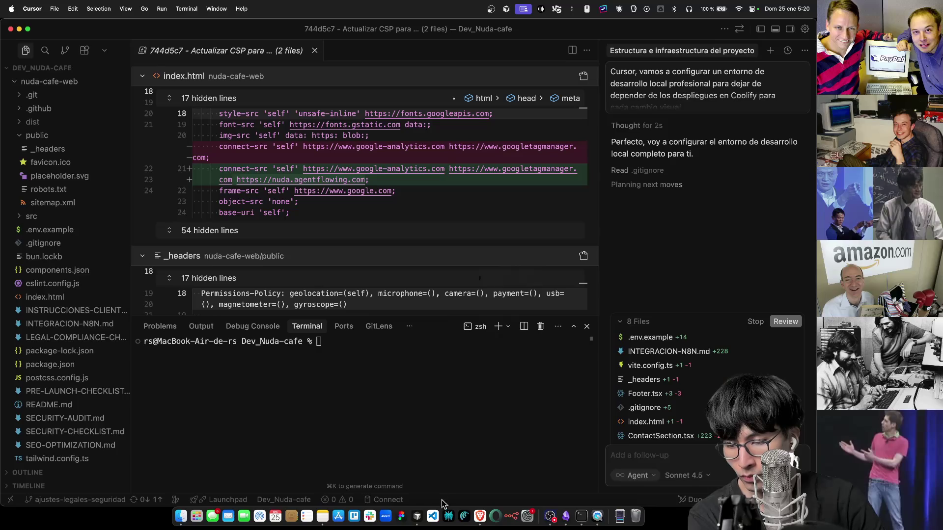
{"action": "left_click", "coordinate": [480, 517]}
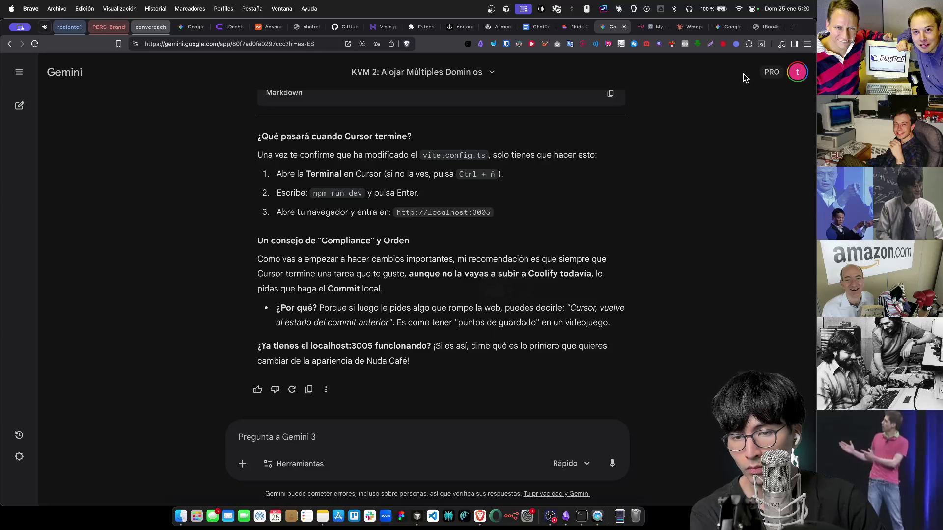
Close the t8oc4s health-check tab and select 'npm run dev' in the KVM 2 chat
{"action": "left_click", "coordinate": [761, 27]}
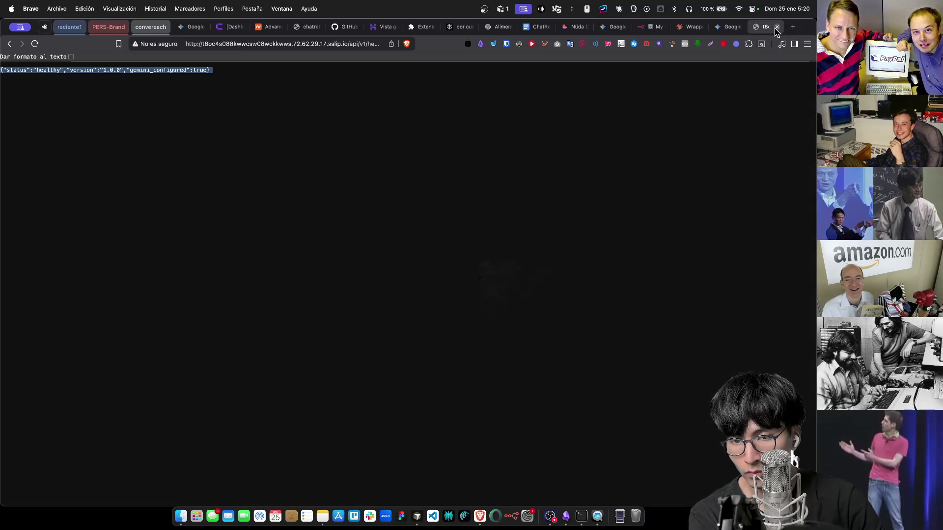
{"action": "key", "text": "super+w"}
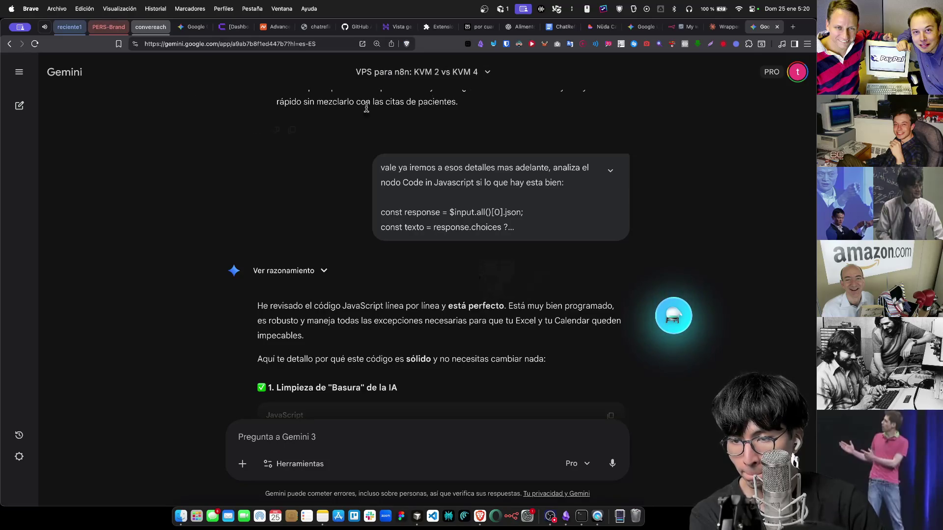
{"action": "left_click", "coordinate": [643, 26]}
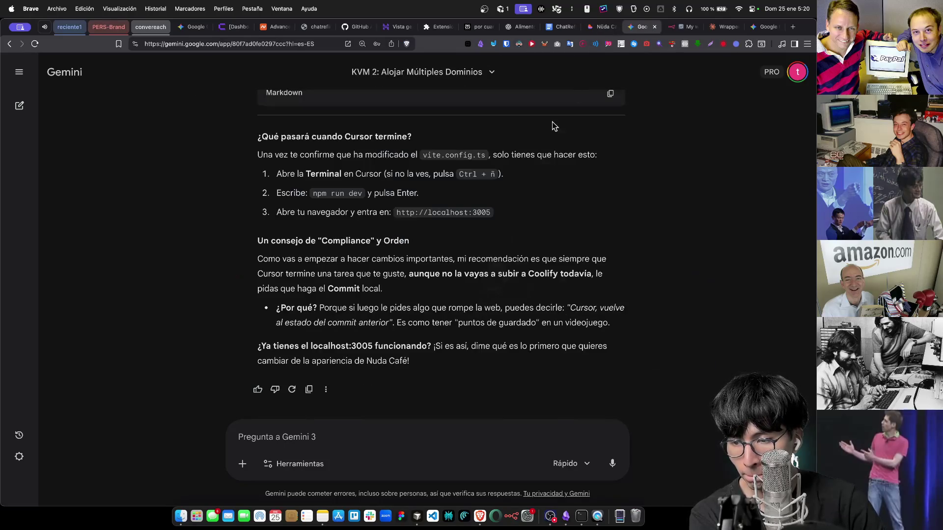
{"action": "scroll", "coordinate": [499, 407], "scroll_direction": "up", "scroll_amount": 3}
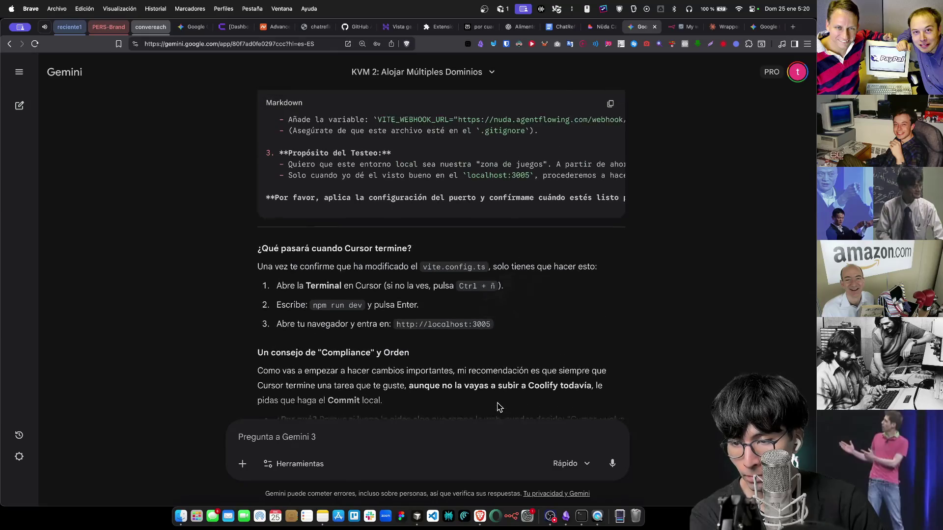
{"action": "scroll", "coordinate": [499, 407], "scroll_direction": "down", "scroll_amount": 1}
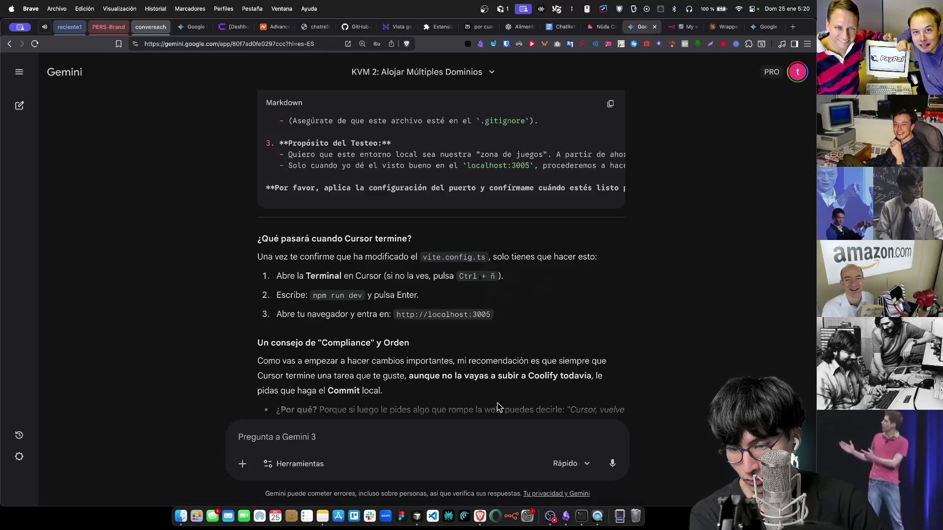
{"action": "scroll", "coordinate": [499, 407], "scroll_direction": "down", "scroll_amount": 3}
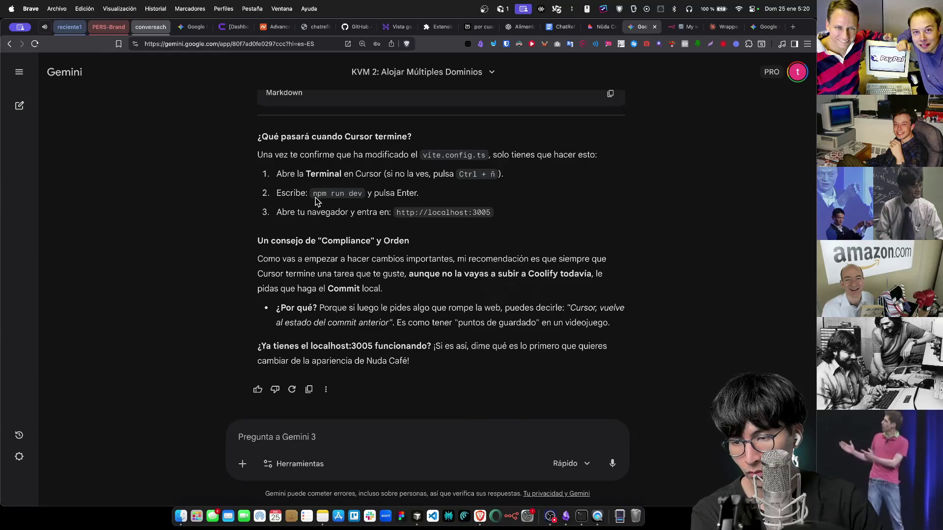
{"action": "left_click_drag", "start_coordinate": [324, 194], "coordinate": [364, 196]}
{"action": "key", "text": "super+c"}
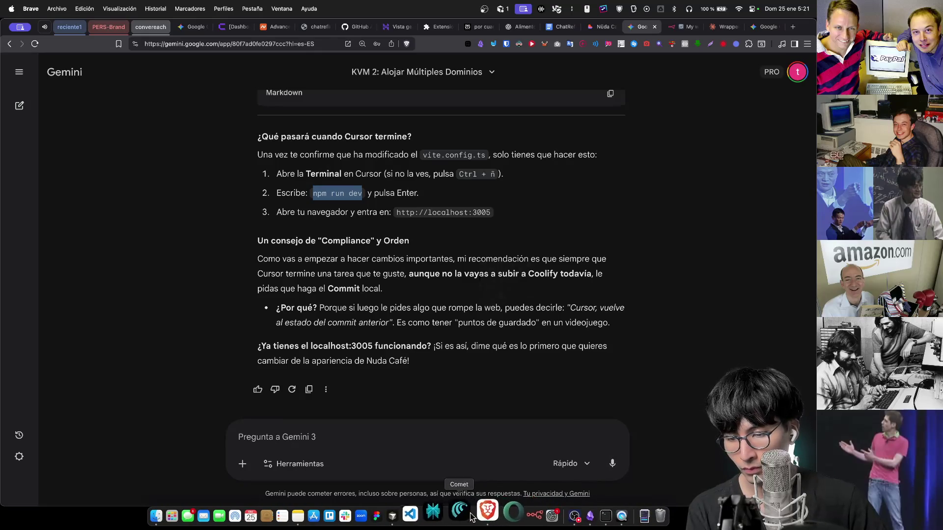
Accept the agent's blocked .env edit in Cursor and switch back to Gemini's KVM 2 chat
{"action": "left_click", "coordinate": [415, 514]}
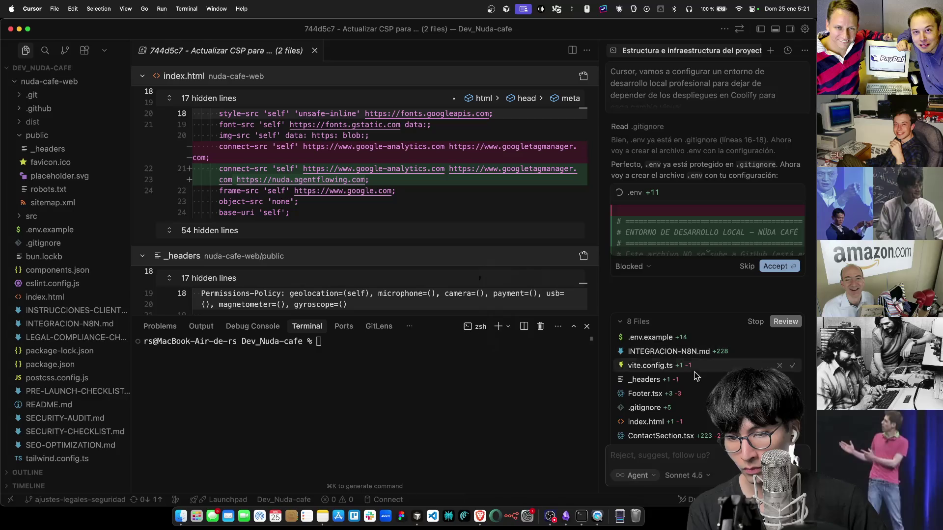
{"action": "left_click", "coordinate": [777, 267]}
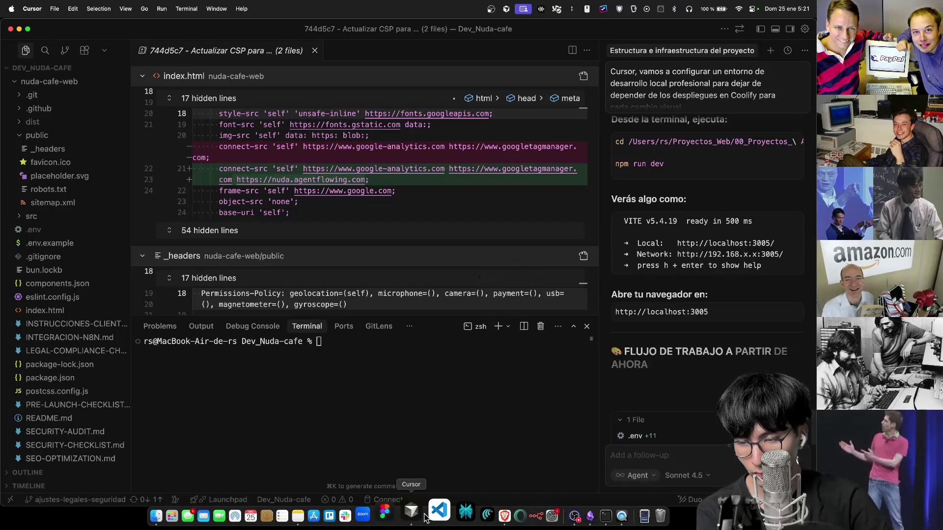
{"action": "left_click", "coordinate": [481, 514]}
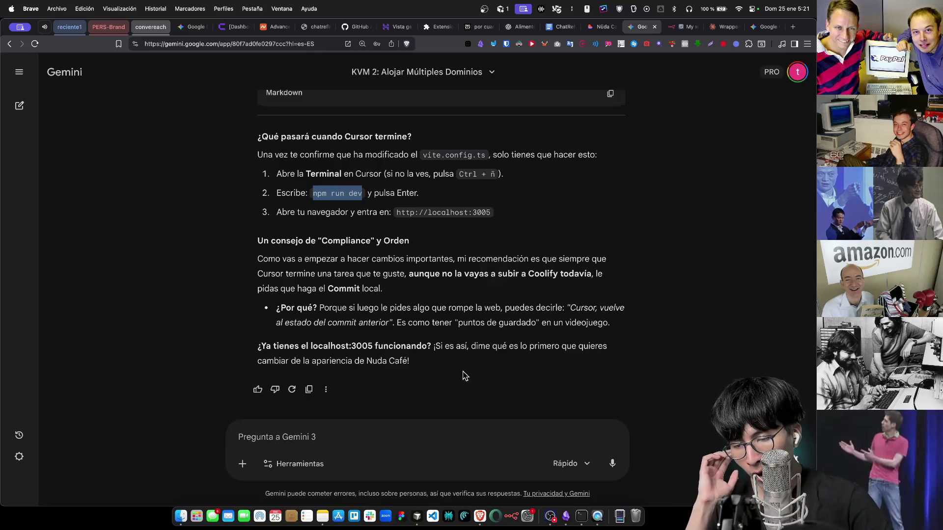
Paste and run npm run dev in Cursor's terminal, then select the ENOENT error output
{"action": "left_click", "coordinate": [417, 515]}
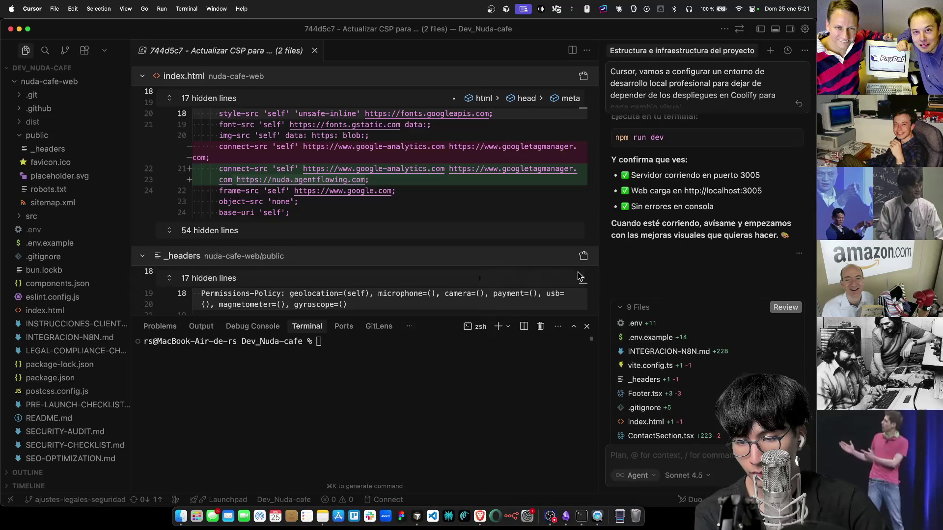
{"action": "right_click", "coordinate": [400, 448]}
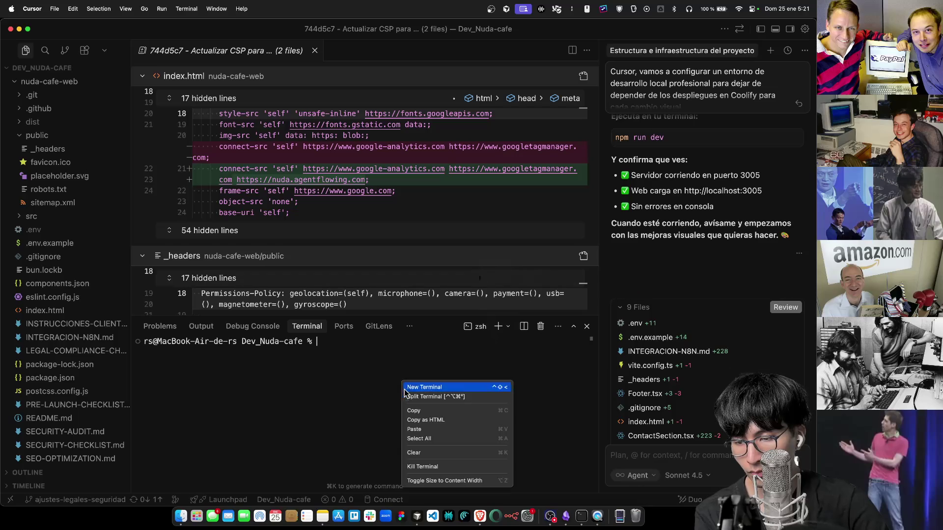
{"action": "left_click", "coordinate": [431, 430]}
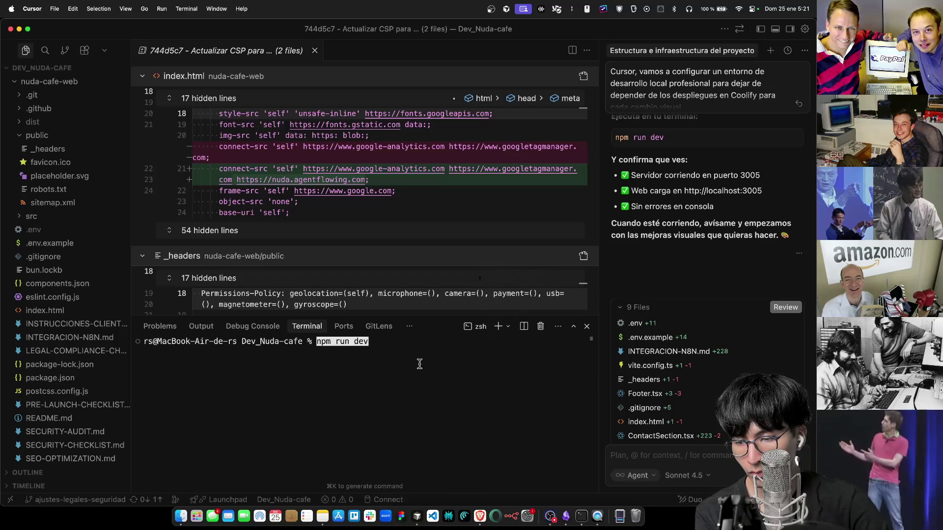
{"action": "key", "text": "Return"}
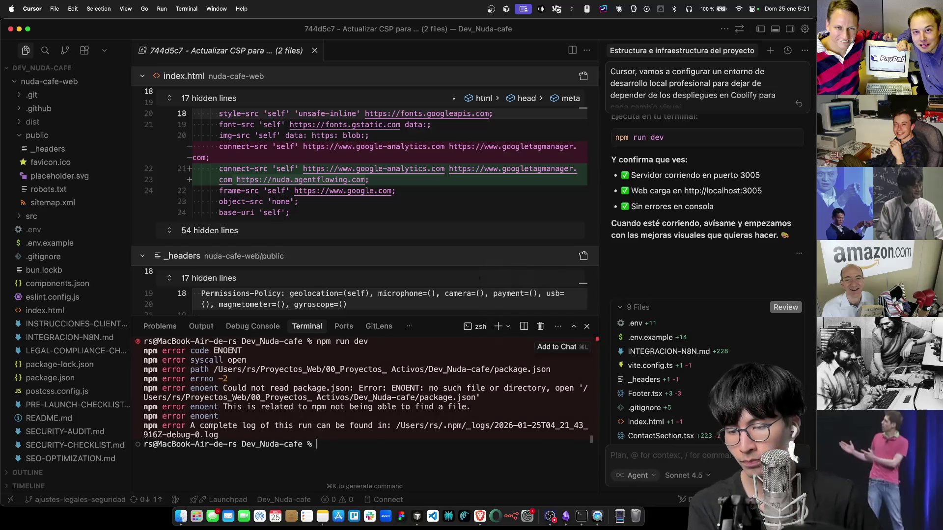
{"action": "mouse_move", "coordinate": [339, 454]}
{"action": "left_mouse_down"}
{"action": "mouse_move", "coordinate": [281, 437]}
{"action": "mouse_move", "coordinate": [139, 341]}
{"action": "left_mouse_up"}
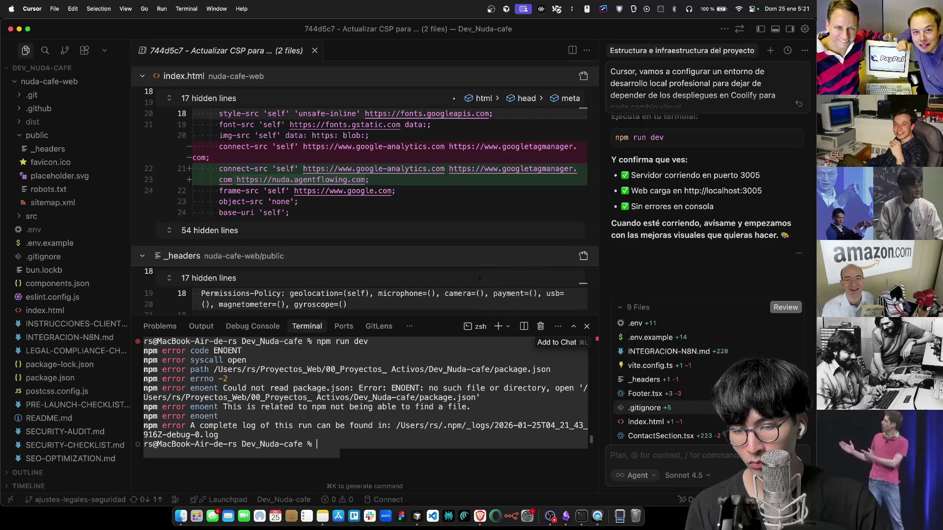
Collapse the agent's changed-files list and refocus the terminal
{"action": "left_click", "coordinate": [792, 328]}
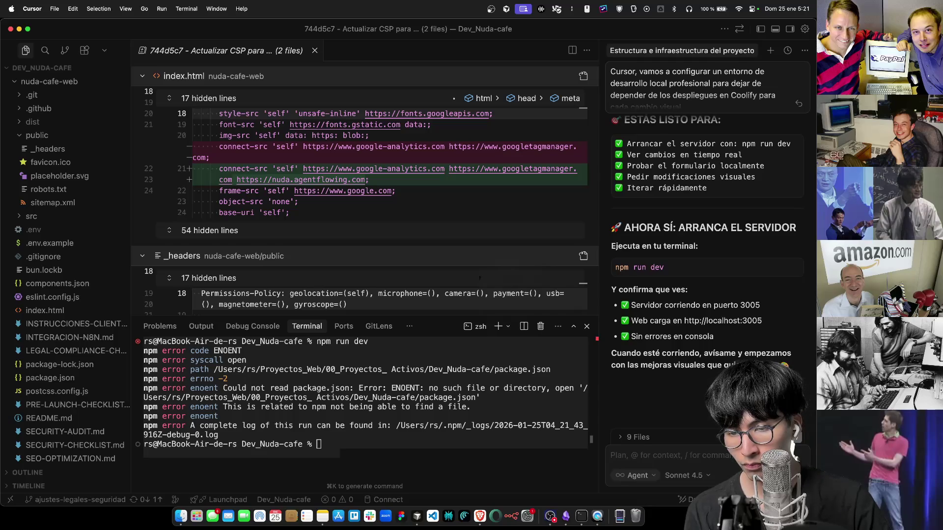
{"action": "left_click", "coordinate": [633, 437]}
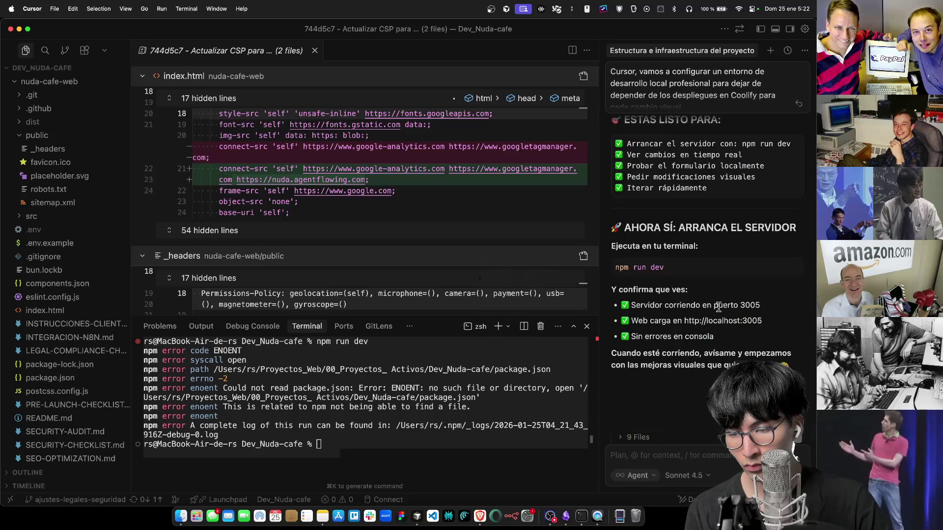
{"action": "left_click", "coordinate": [371, 442]}
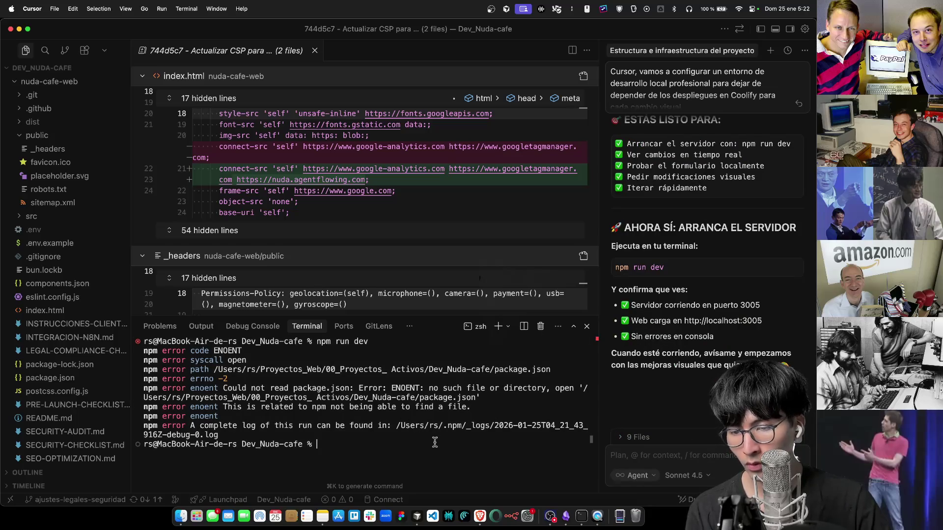
{"action": "scroll", "coordinate": [661, 375], "scroll_direction": "up", "scroll_amount": 4}
{"action": "scroll", "coordinate": [661, 376], "scroll_direction": "down", "scroll_amount": 4}
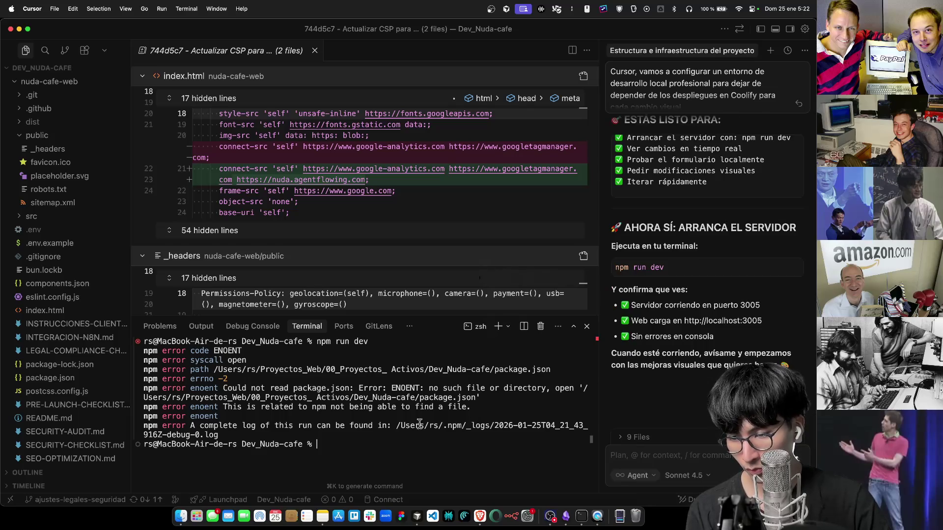
{"action": "key", "text": "super+Tab"}
Send Gemini 'tengo esto en la terminal:' with the pasted npm error, then clear Cursor's terminal selection
{"action": "left_click", "coordinate": [331, 428]}
{"action": "type", "text": "tengo"}
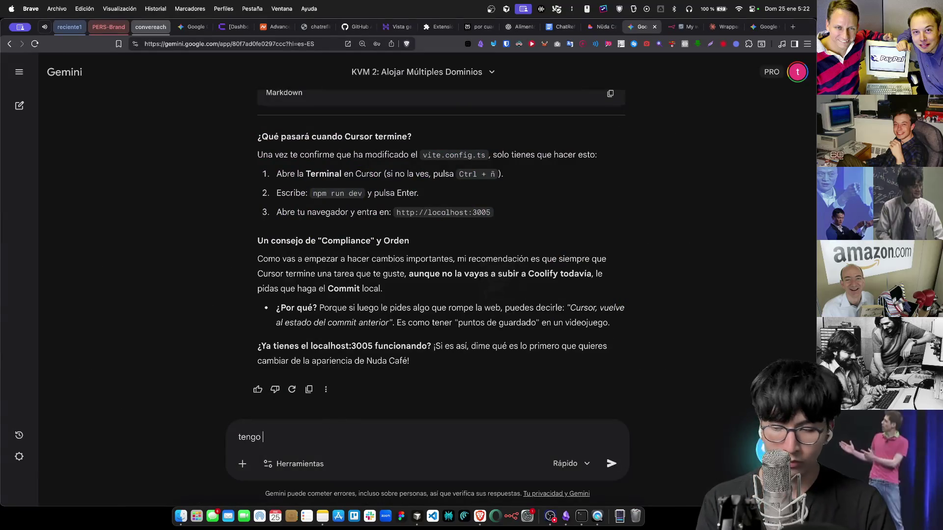
{"action": "type", "text": " esto en la termina"}
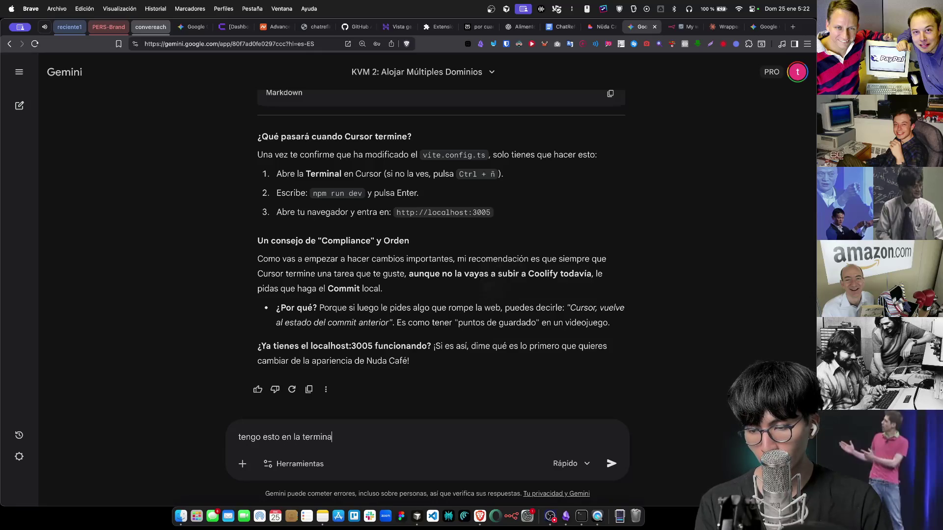
{"action": "key", "text": "super+v"}
{"action": "key", "text": "Return"}
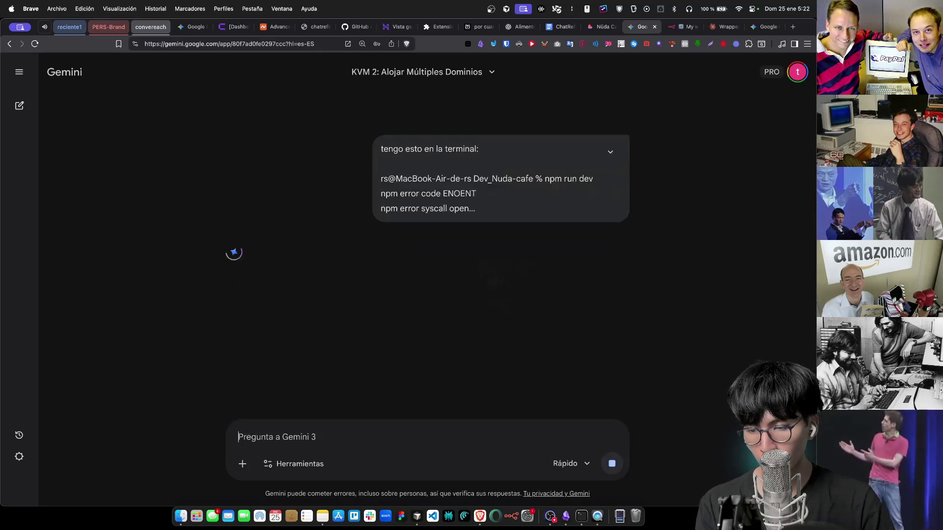
{"action": "key", "text": "super+Tab"}
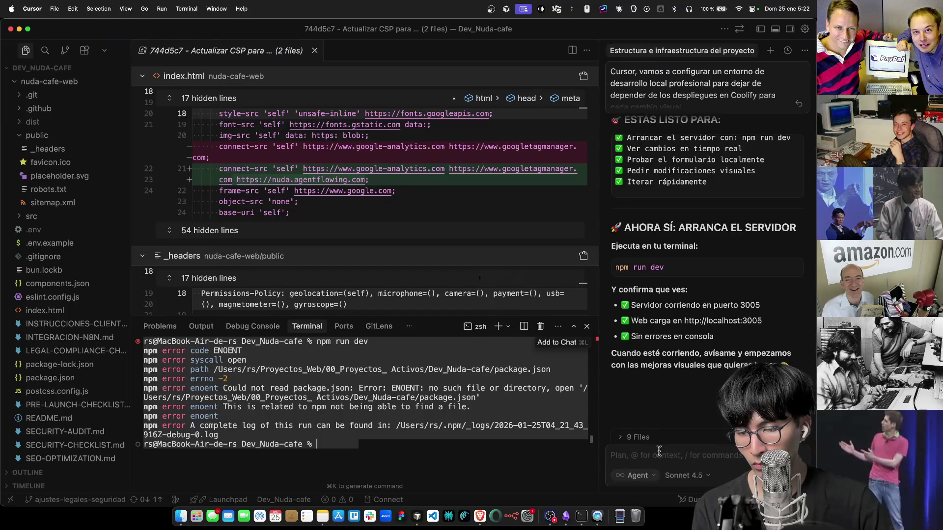
{"action": "left_click", "coordinate": [657, 451]}
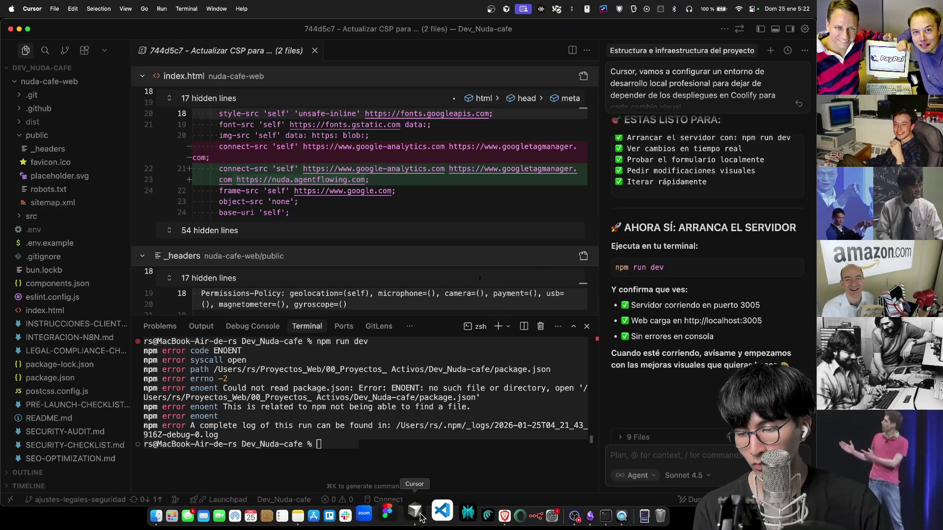
Copy Gemini's suggested 'cd nuda-cafe-web' command and bring Cursor back to the front
{"action": "left_click", "coordinate": [479, 515]}
{"action": "scroll", "coordinate": [467, 403], "scroll_direction": "down", "scroll_amount": 5}
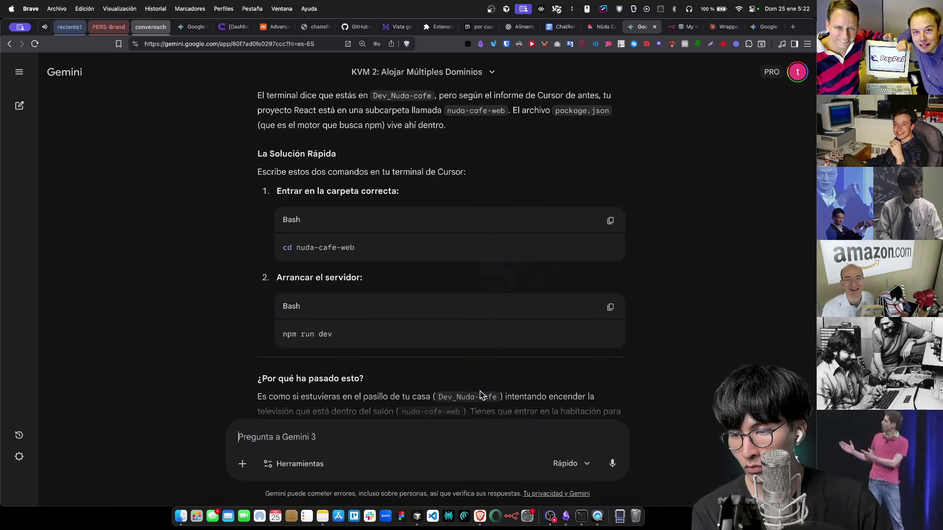
{"action": "left_click", "coordinate": [610, 221]}
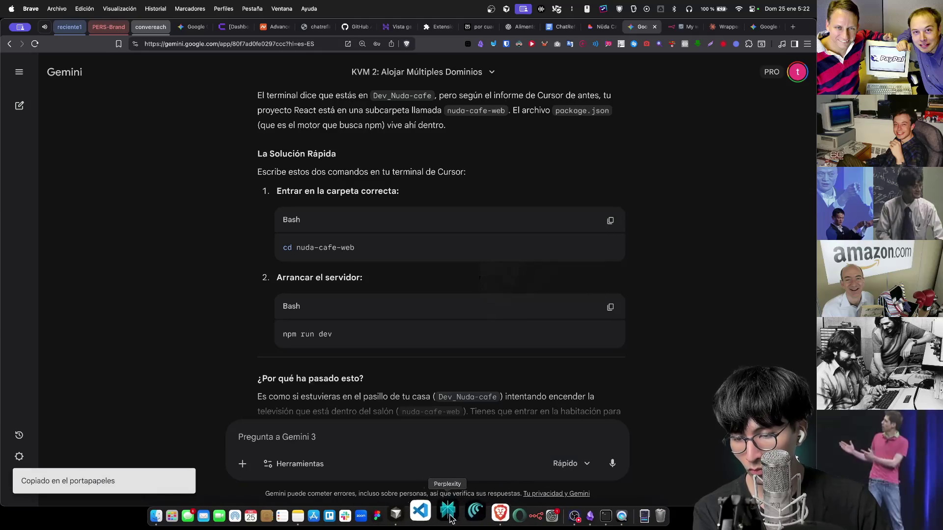
{"action": "left_click", "coordinate": [418, 514]}
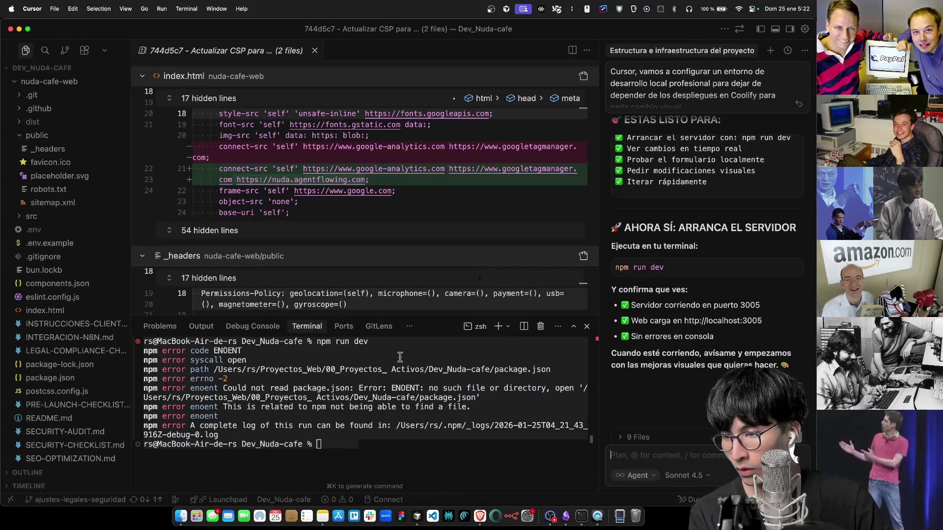
In the terminal, run cd nuda-cafe-web, then npm run dev to start Vite on port 3005
{"action": "type", "text": "cd nuda-cafe-web"}
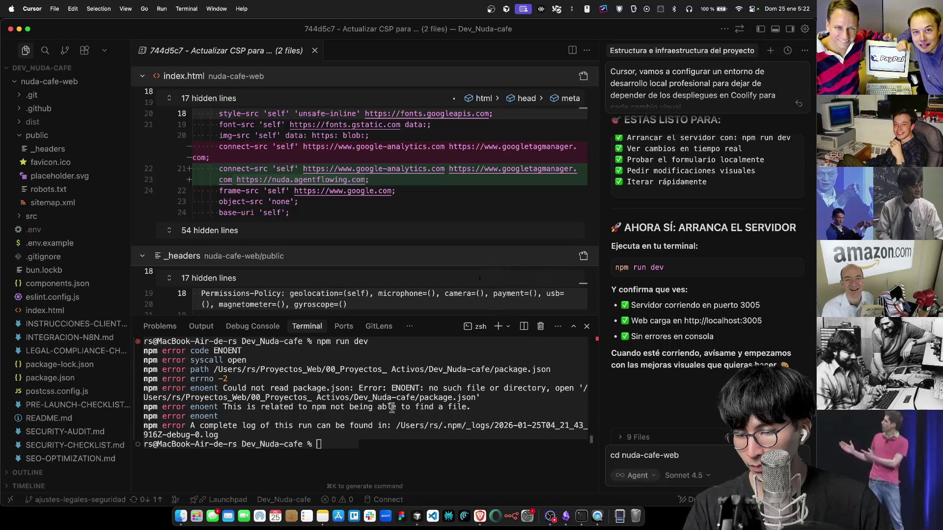
{"action": "key", "text": "BackSpace"}
{"action": "key", "text": "BackSpace"}
{"action": "key", "text": "BackSpace"}
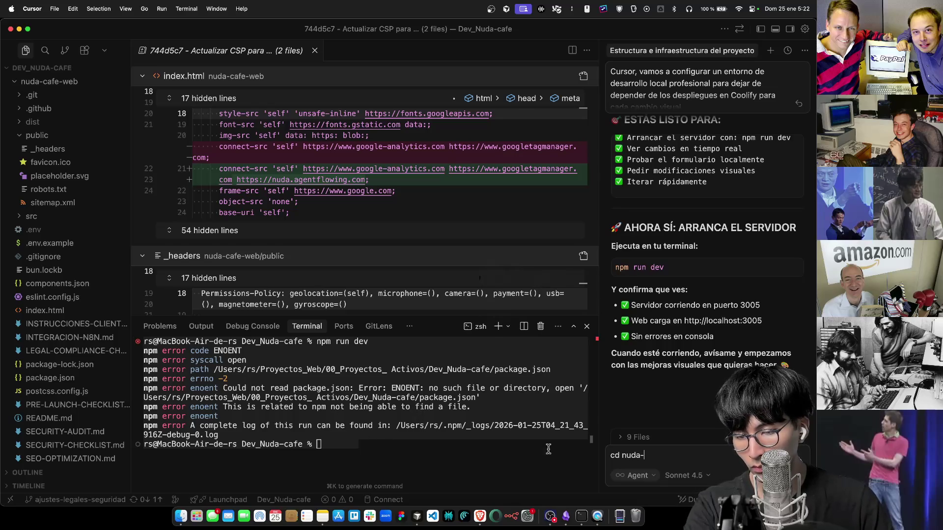
{"action": "left_click", "coordinate": [377, 450]}
{"action": "type", "text": "cd nuda-cafe-web"}
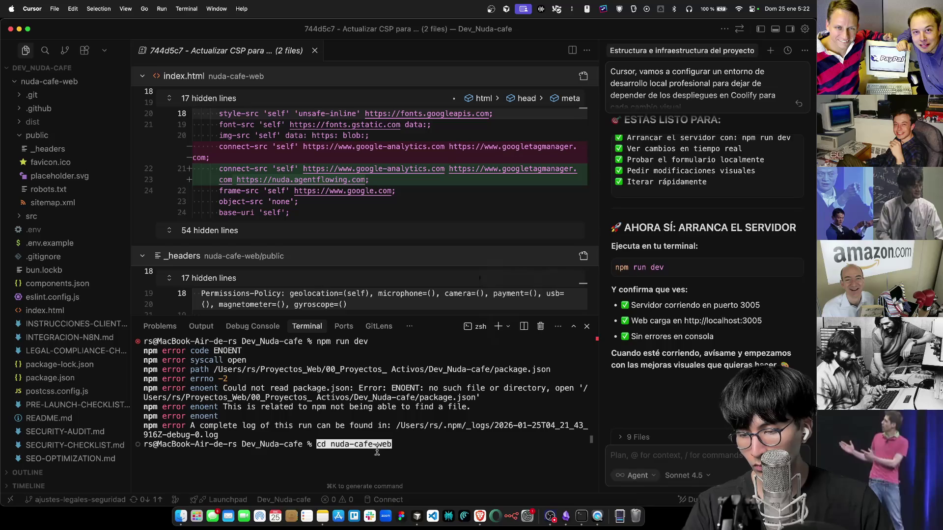
{"action": "key", "text": "Return"}
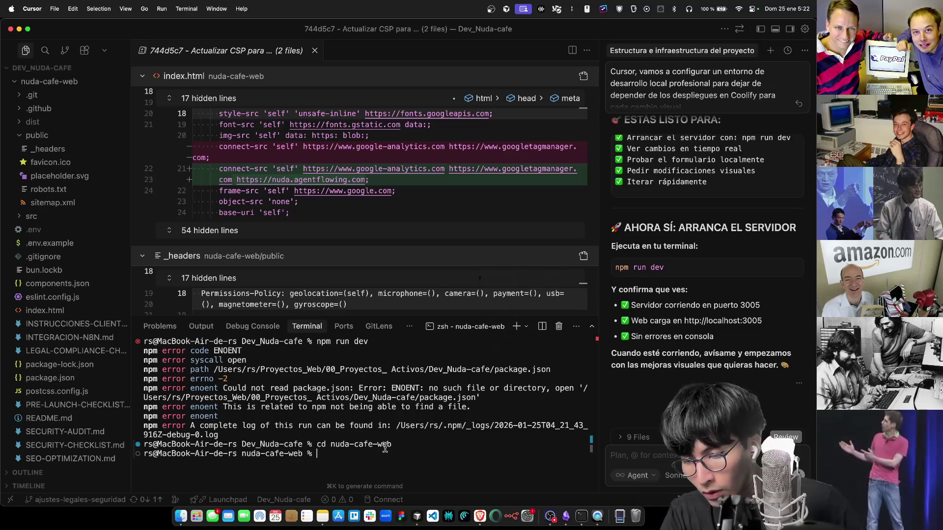
{"action": "type", "text": "npm run dev"}
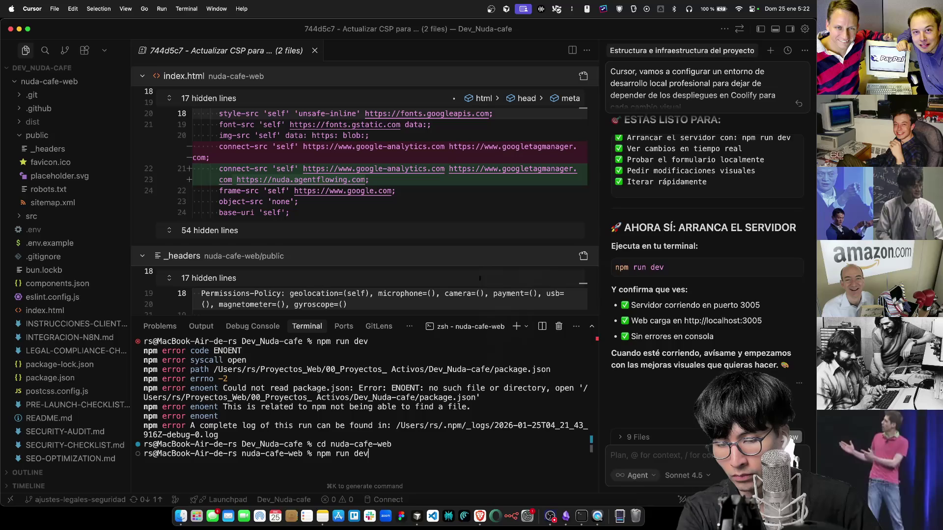
{"action": "key", "text": "Return"}
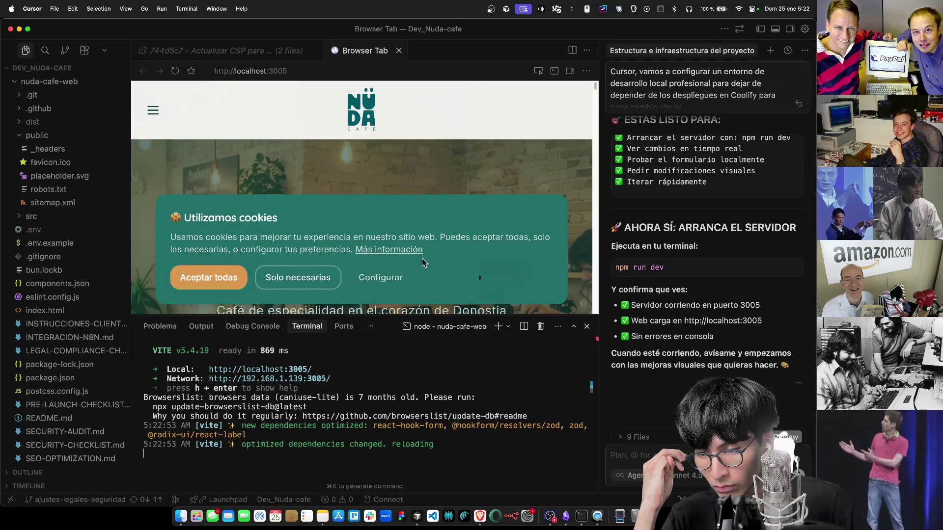
Allow only necessary cookies on the Nüda Café homepage and scroll through the page
{"action": "left_click", "coordinate": [285, 279]}
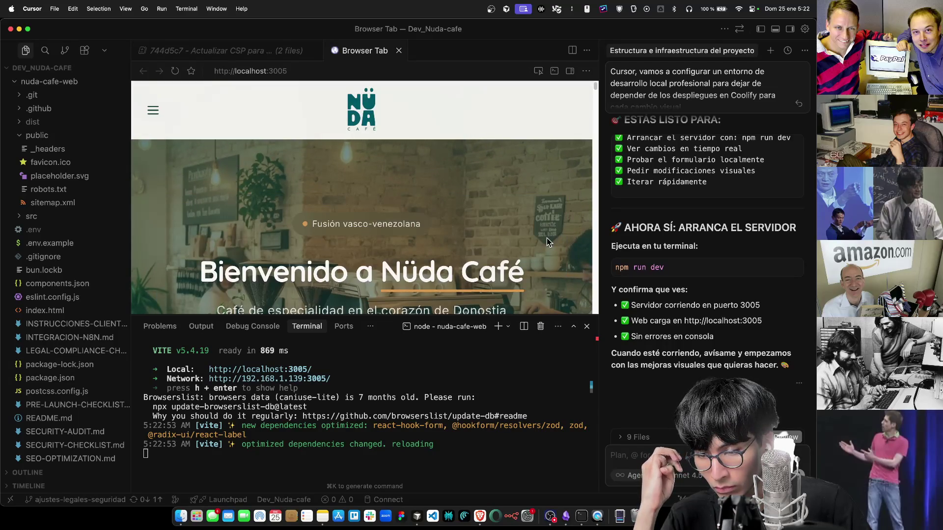
{"action": "scroll", "coordinate": [547, 237], "scroll_direction": "down", "scroll_amount": 2}
{"action": "scroll", "coordinate": [464, 170], "scroll_direction": "down", "scroll_amount": 4}
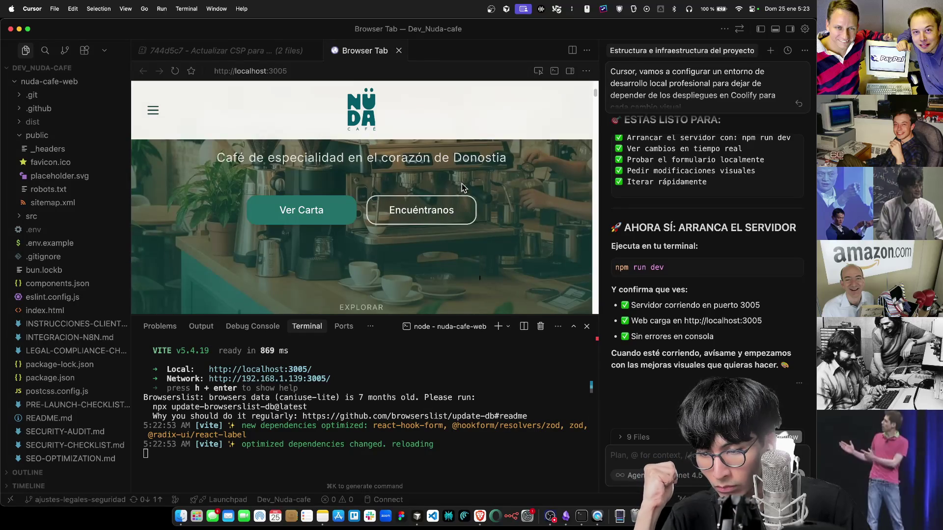
{"action": "scroll", "coordinate": [461, 185], "scroll_direction": "down", "scroll_amount": 5}
{"action": "scroll", "coordinate": [536, 170], "scroll_direction": "up", "scroll_amount": 8}
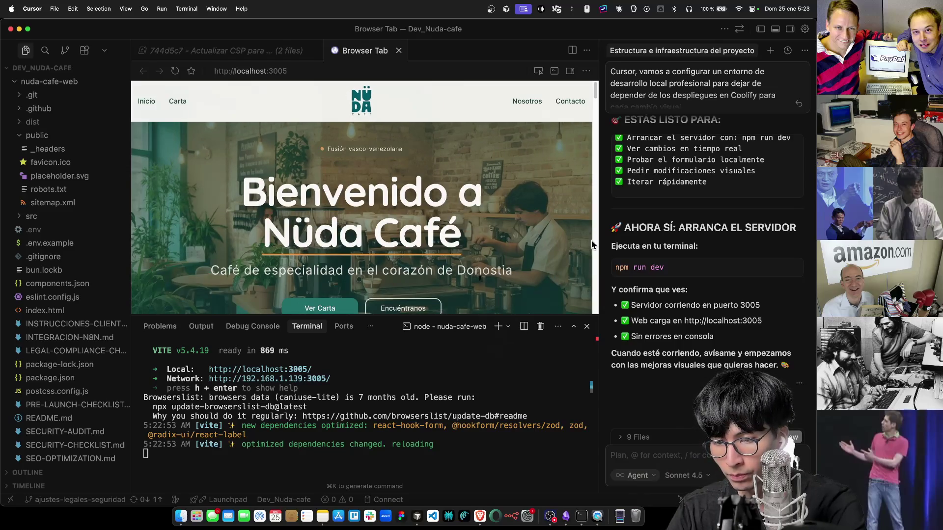
Zoom the editor out and back to normal size, then refocus the preview's localhost:3005 address
{"action": "left_click", "coordinate": [511, 452]}
{"action": "key", "text": "super+minus"}
{"action": "key", "text": "super+minus"}
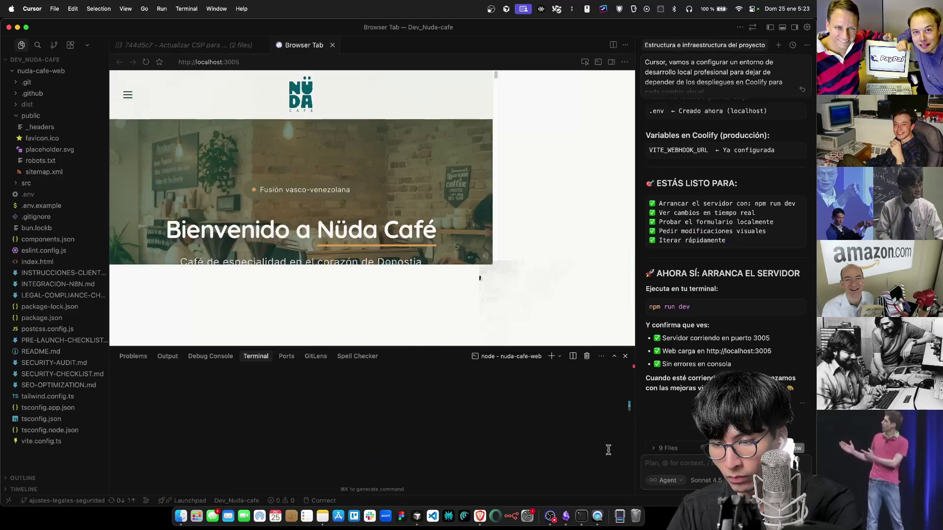
{"action": "key", "text": "super+minus"}
{"action": "key", "text": "super+equal"}
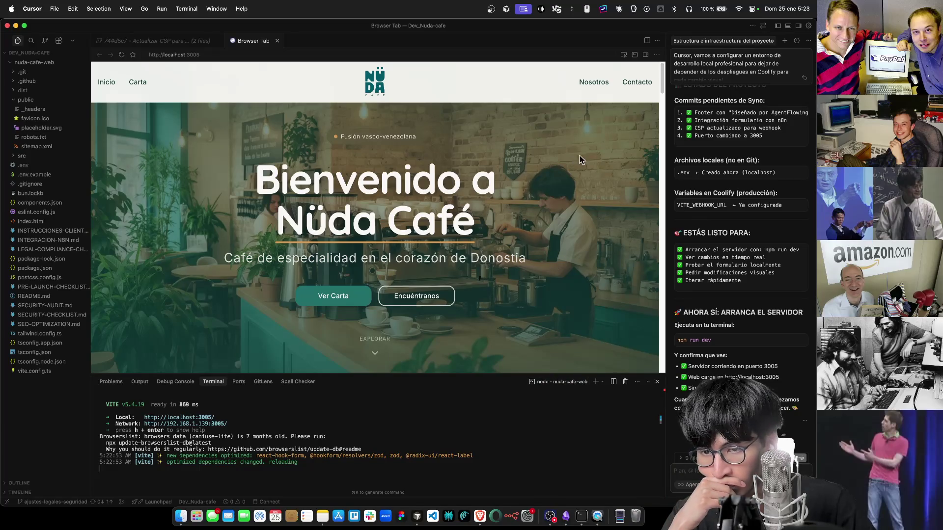
{"action": "mouse_move", "coordinate": [253, 42]}
{"action": "left_mouse_down"}
{"action": "mouse_move", "coordinate": [256, 53]}
{"action": "mouse_move", "coordinate": [255, 45]}
{"action": "left_mouse_up"}
{"action": "left_click", "coordinate": [336, 54]}
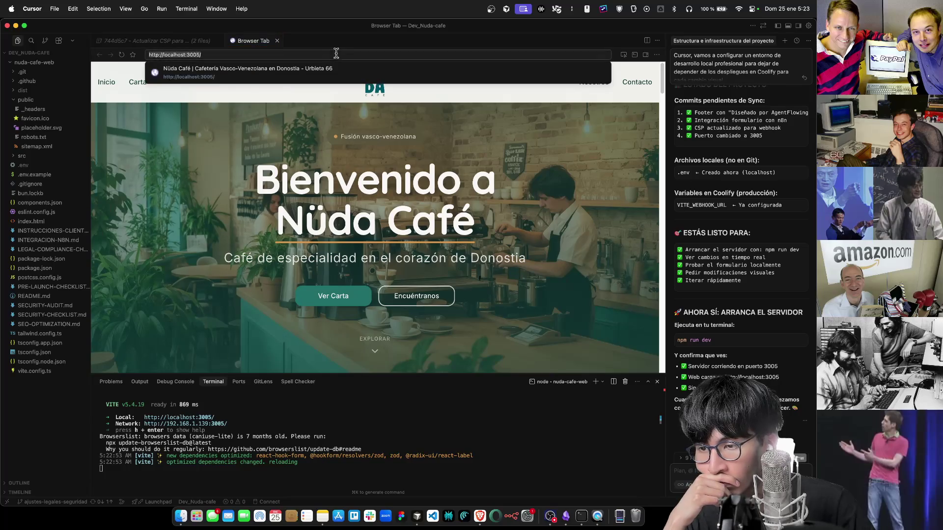
{"action": "key", "text": "Return"}
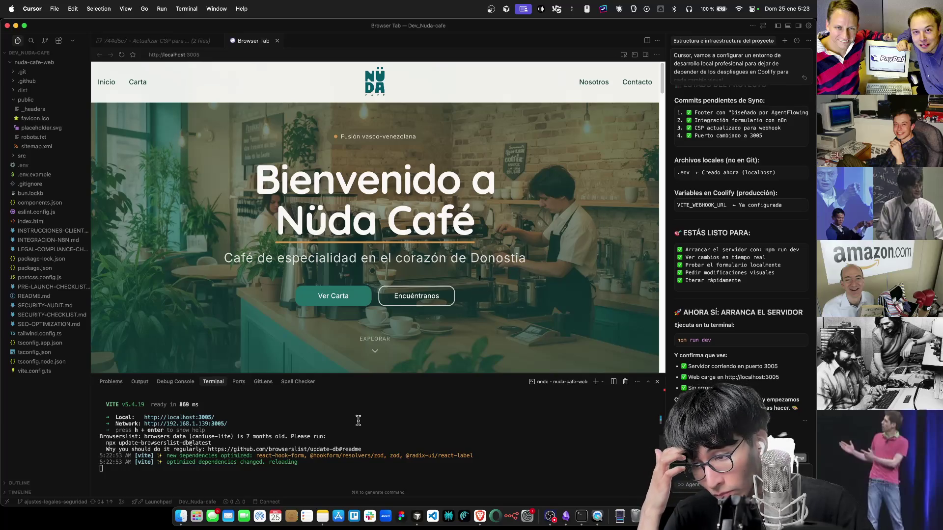
{"action": "scroll", "coordinate": [304, 469], "scroll_direction": "up", "scroll_amount": 5}
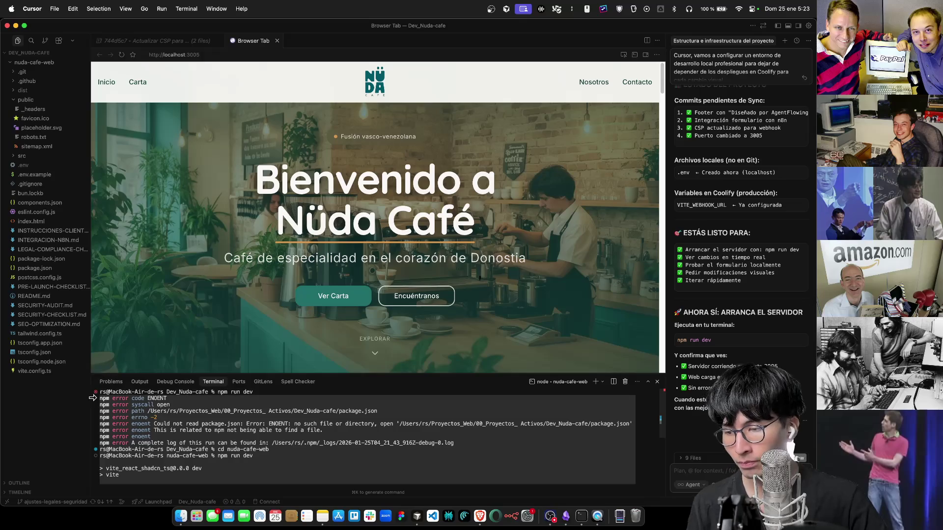
Copy the terminal output from cd nuda-cafe-web to vite and bring the Gemini chat forward
{"action": "mouse_move", "coordinate": [100, 449]}
{"action": "left_mouse_down"}
{"action": "mouse_move", "coordinate": [113, 457]}
{"action": "mouse_move", "coordinate": [148, 442]}
{"action": "mouse_move", "coordinate": [294, 472]}
{"action": "mouse_move", "coordinate": [390, 482]}
{"action": "mouse_move", "coordinate": [416, 474]}
{"action": "left_mouse_up"}
{"action": "key", "text": "super+c"}
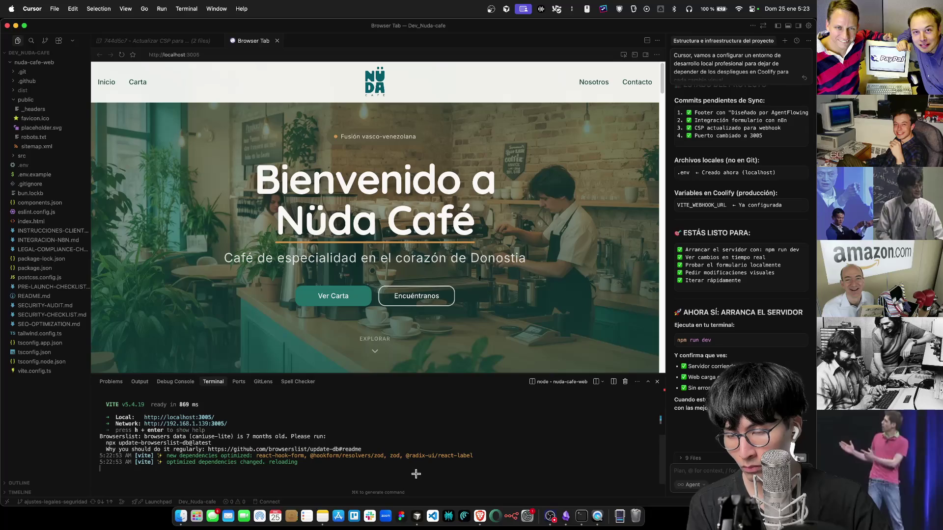
{"action": "key", "text": "super+Tab"}
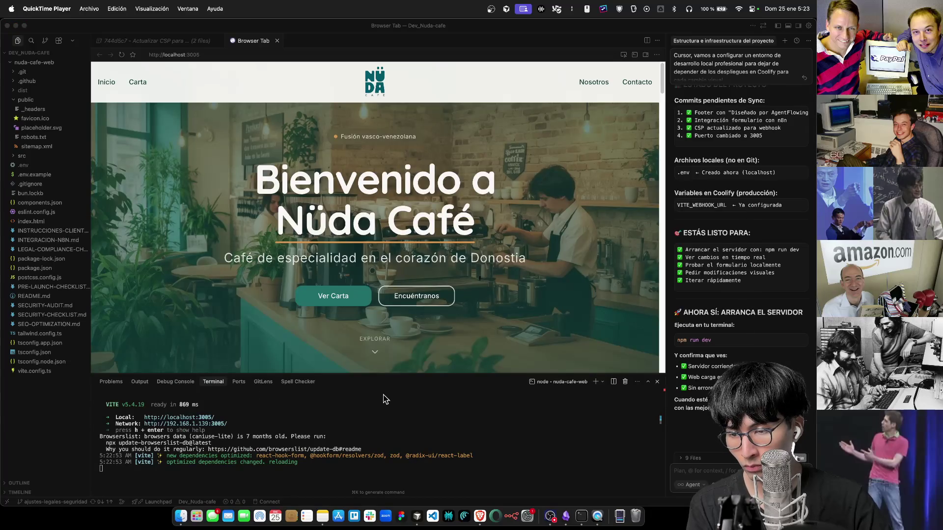
{"action": "key", "text": "ctrl+Up"}
{"action": "key", "text": "Left"}
{"action": "key", "text": "Return"}
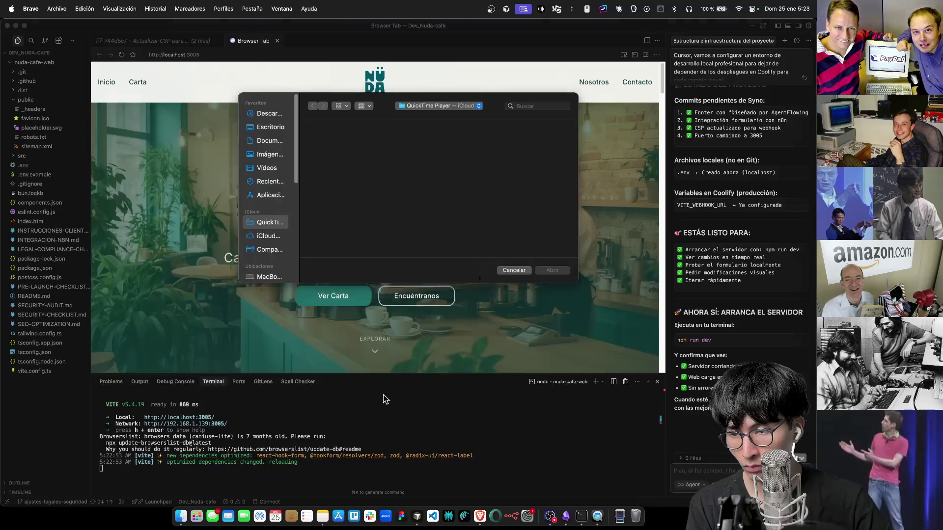
Start the Gemini message with 'vale ahroa tengo esto', paste the terminal log, and add a '--' separator
{"action": "type", "text": "vale ahroa tengo esto:"}
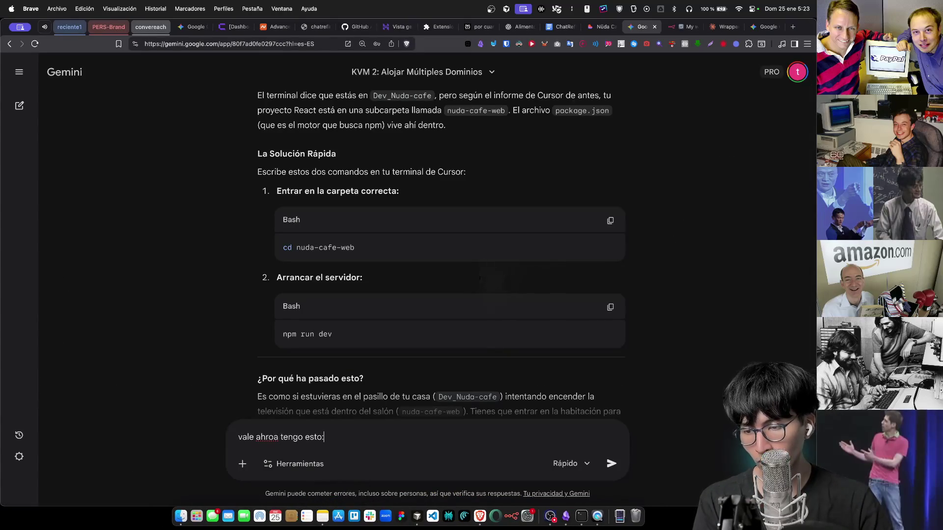
{"action": "key", "text": "shift+Return"}
{"action": "key", "text": "super+v"}
{"action": "scroll", "coordinate": [458, 250], "scroll_direction": "down", "scroll_amount": 6}
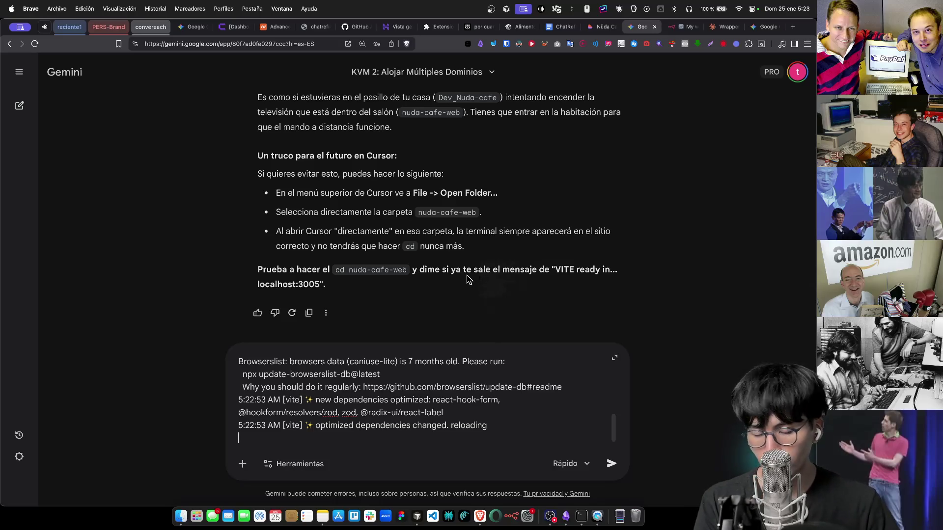
{"action": "type", "text": "que"}
{"action": "key", "text": "BackSpace"}
{"action": "key", "text": "BackSpace"}
{"action": "key", "text": "BackSpace"}
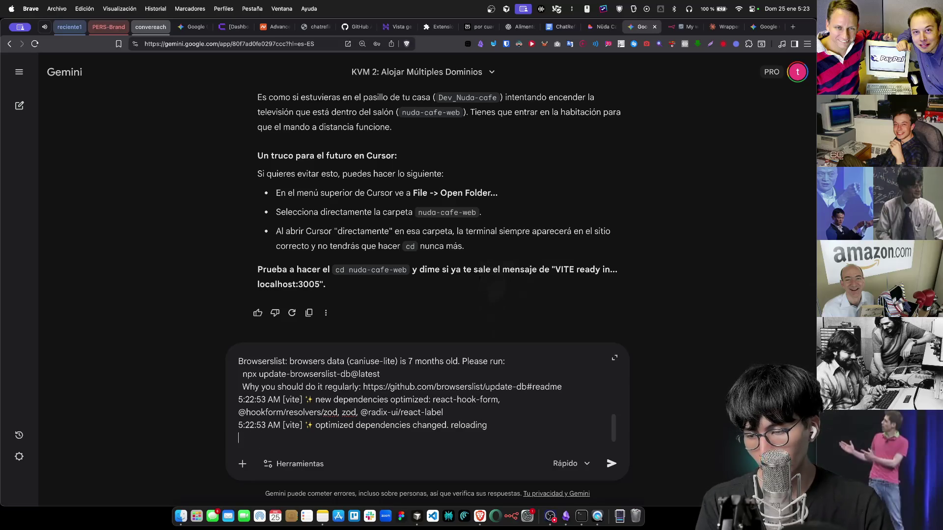
{"action": "key", "text": "shift+Return"}
{"action": "key", "text": "shift+Return"}
{"action": "type", "text": "--"}
{"action": "key", "text": "shift+Return"}
{"action": "key", "text": "shift+Return"}
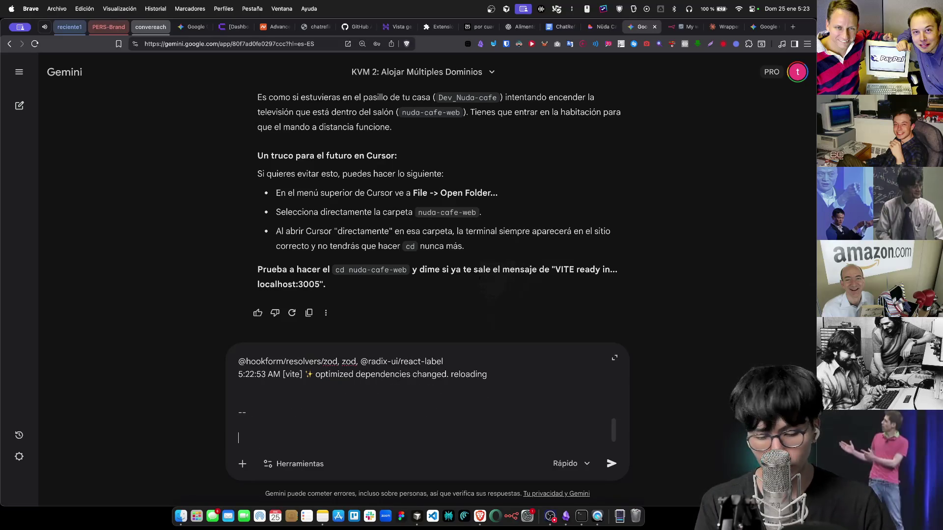
Ask whether the workflow is viable and what's missing for A/B tests at publishing, then send
{"action": "type", "text": "se supone que el "}
{"action": "type", "text": "wof"}
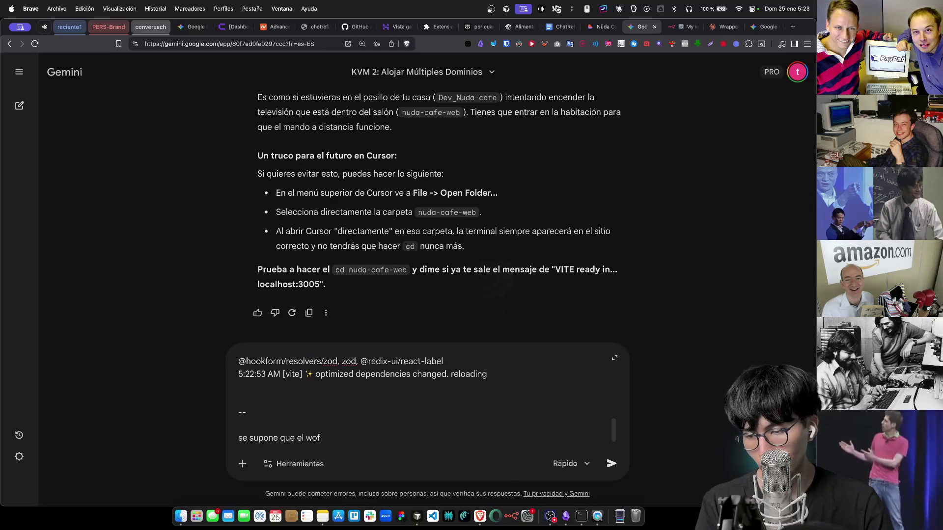
{"action": "key", "text": "BackSpace"}
{"action": "type", "text": "rkflow que p"}
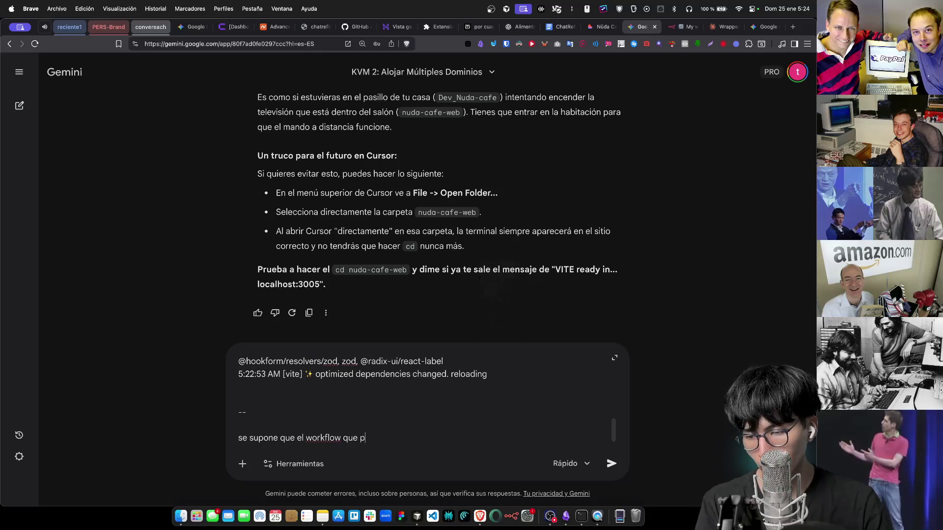
{"action": "type", "text": "ensamos ya es "}
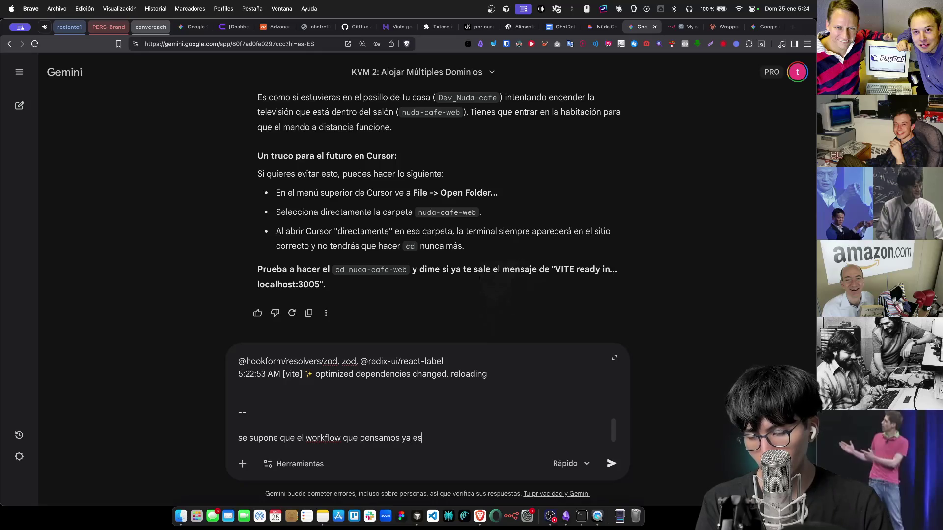
{"action": "type", "text": "viable?"}
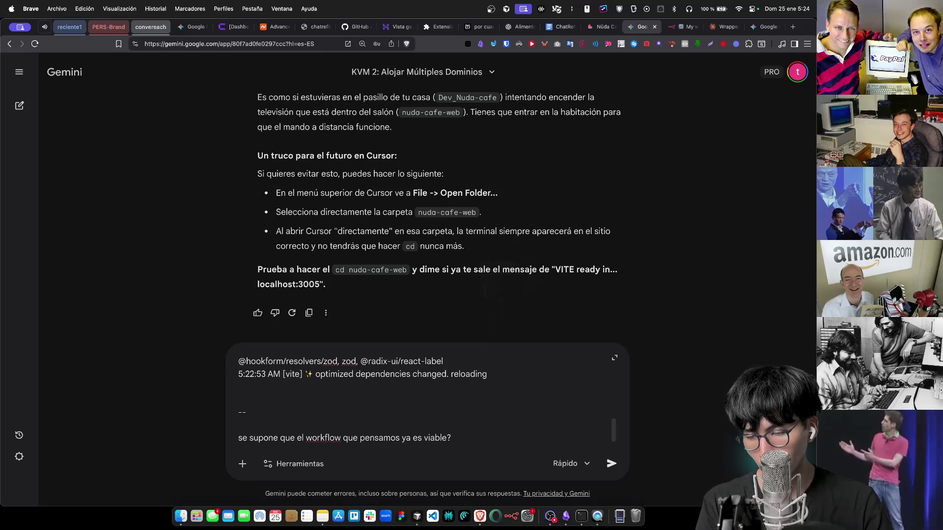
{"action": "type", "text": "  que mas falta pe"}
{"action": "key", "text": "BackSpace"}
{"action": "key", "text": "BackSpace"}
{"action": "type", "text": "ara que el"}
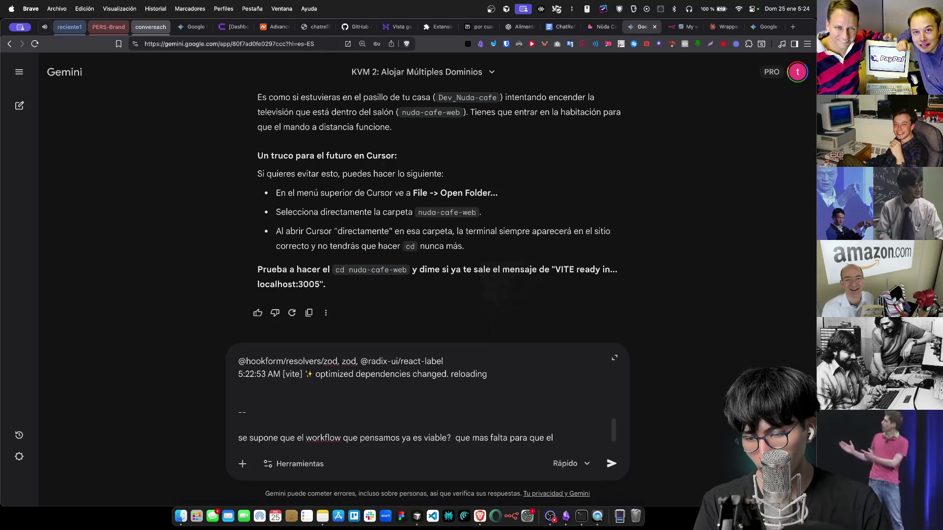
{"action": "type", "text": "rabaj"}
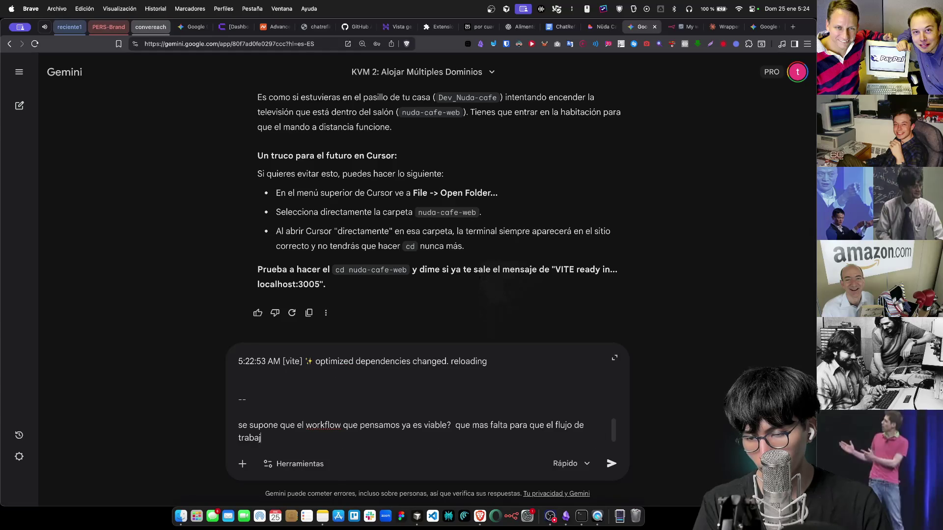
{"action": "type", "text": "o sea iterable en"}
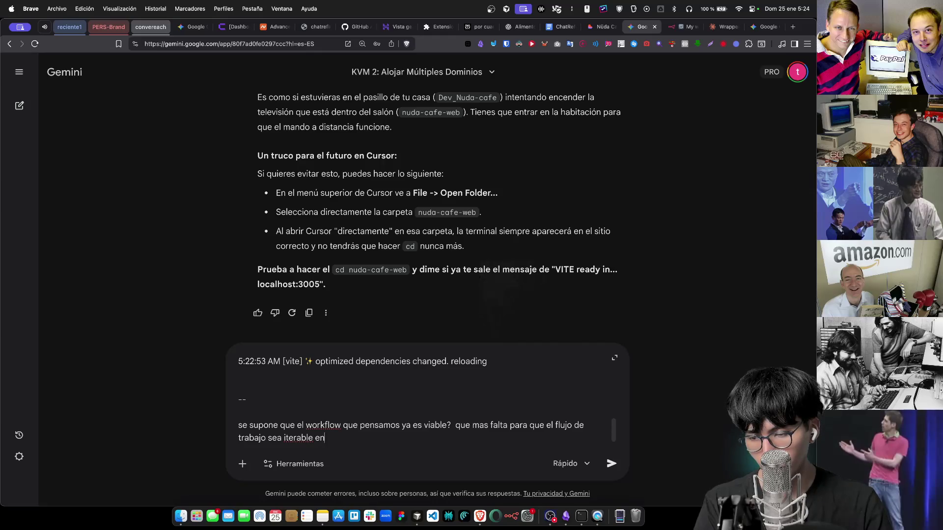
{"action": "type", "text": " cuanto al "}
{"action": "type", "text": "testing de"}
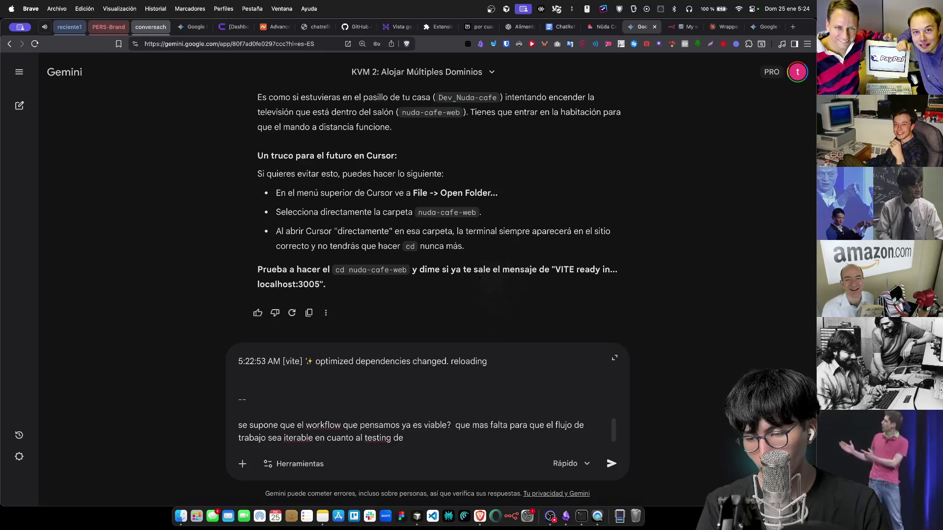
{"action": "type", "text": "idad, preu"}
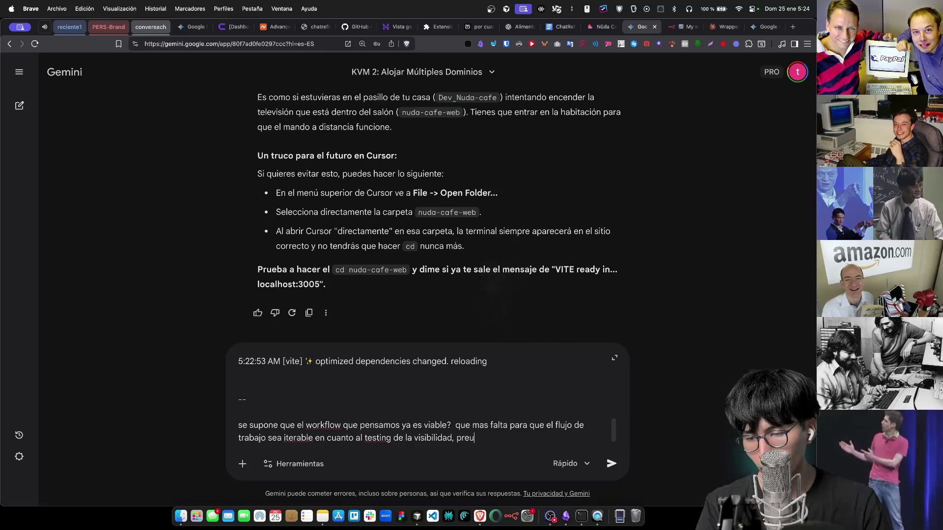
{"action": "key", "text": "BackSpace"}
{"action": "key", "text": "BackSpace"}
{"action": "type", "text": "uebas A"}
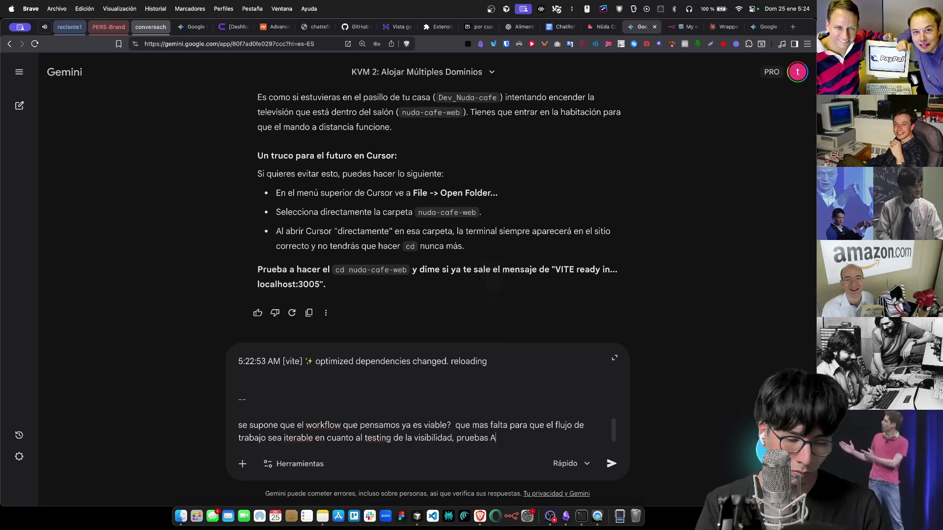
{"action": "type", "text": "/B al momento de pub"}
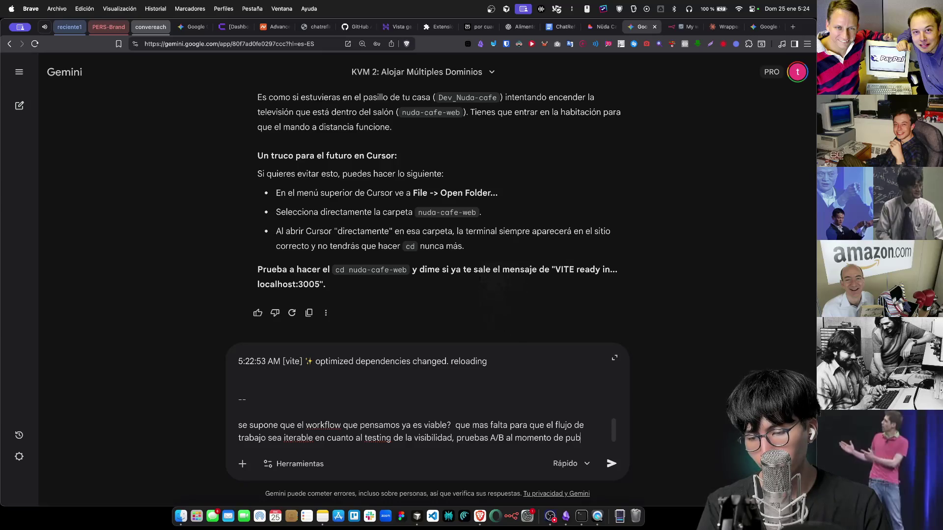
{"action": "type", "text": "licar"}
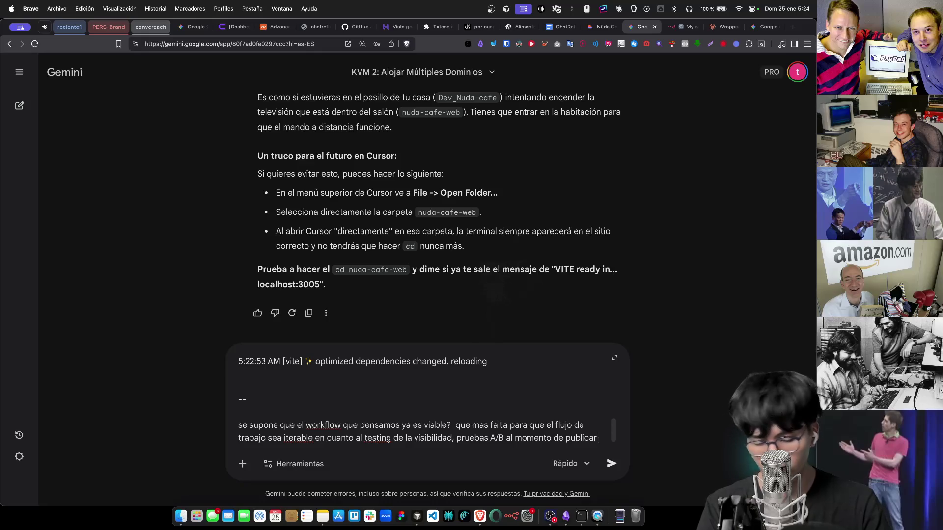
{"action": "type", "text": "(osea tener i"}
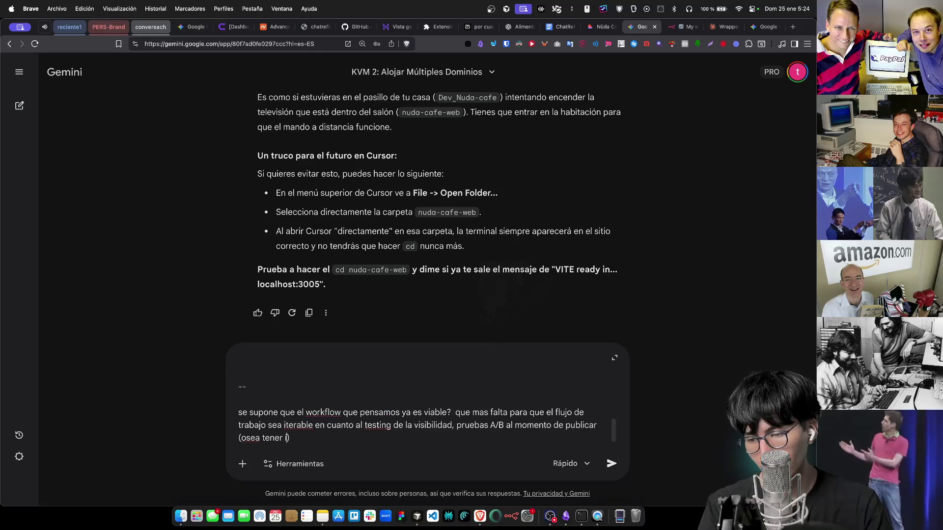
{"action": "type", "text": "nstancias de "}
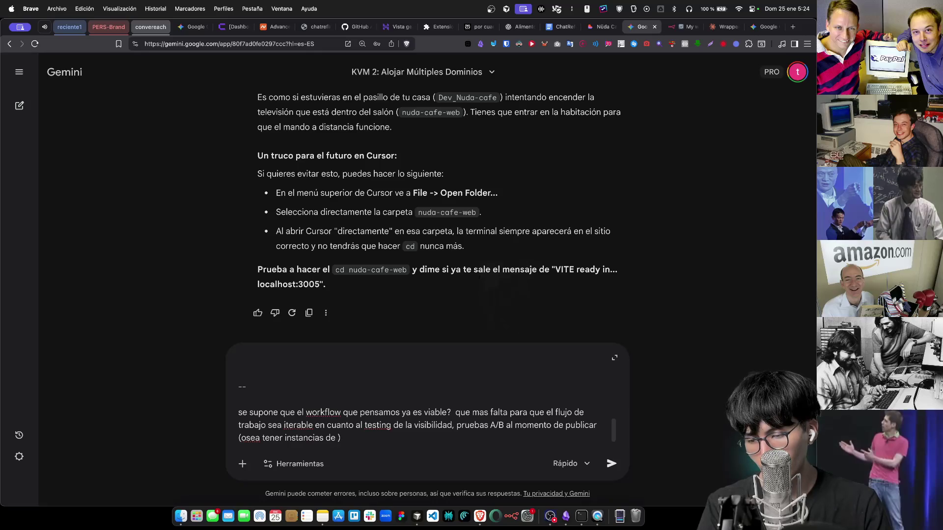
{"action": "type", "text": "guardado"}
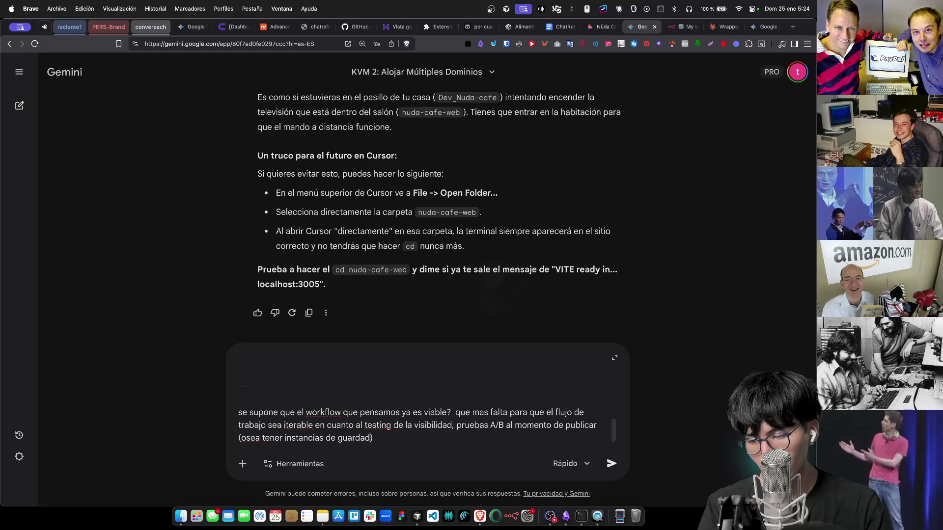
{"action": "type", "text": "s definitivos o algo"}
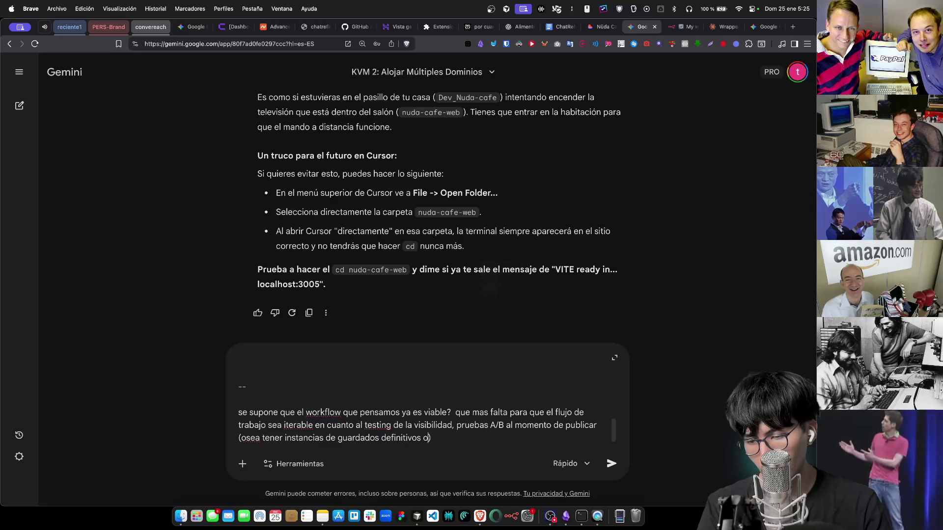
{"action": "type", "text": " asi"}
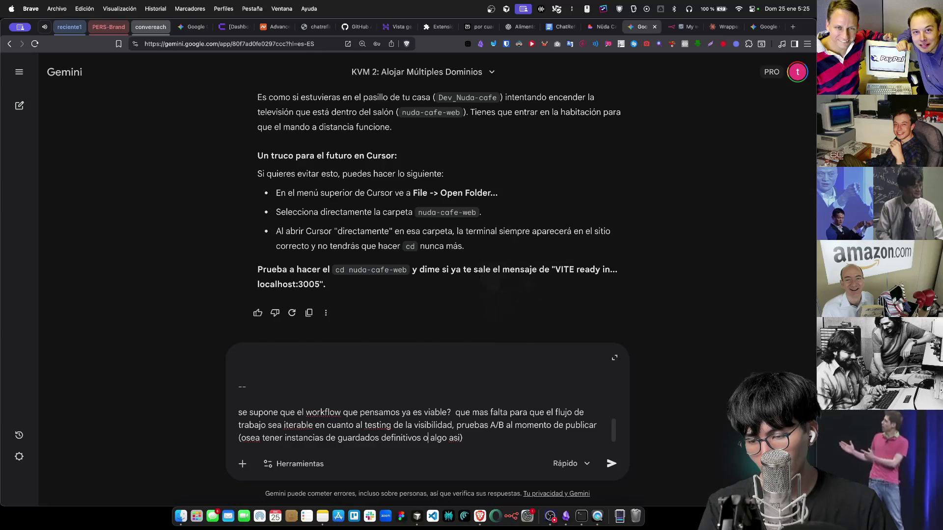
{"action": "type", "text": "dond"}
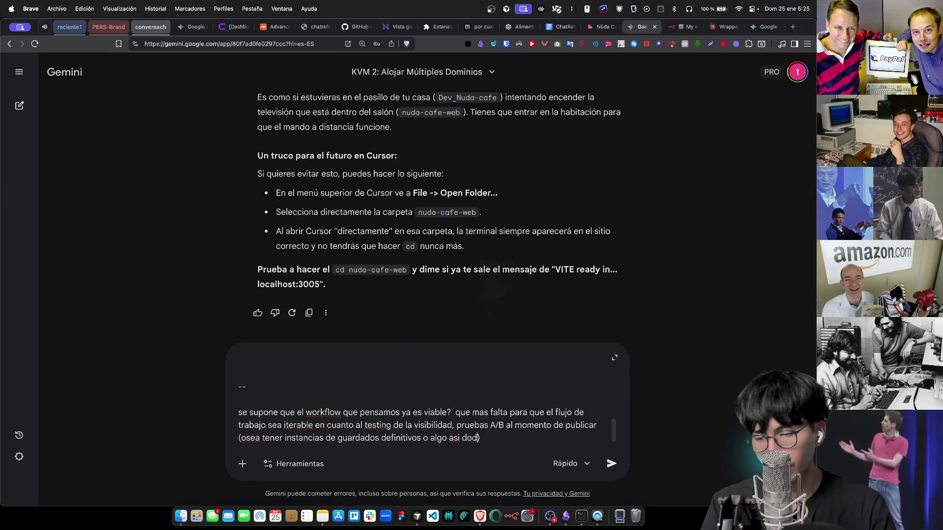
{"action": "type", "text": "e se reunan"}
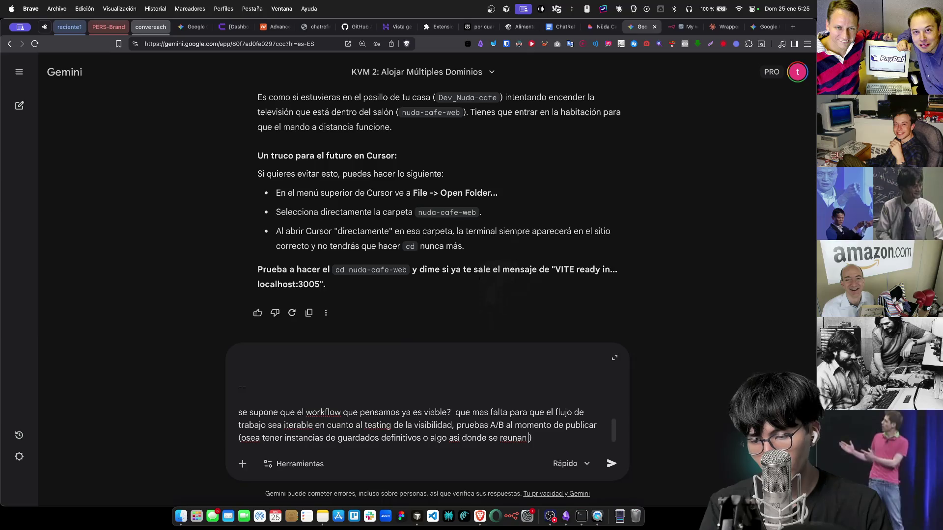
{"action": "type", "text": " estilos o"}
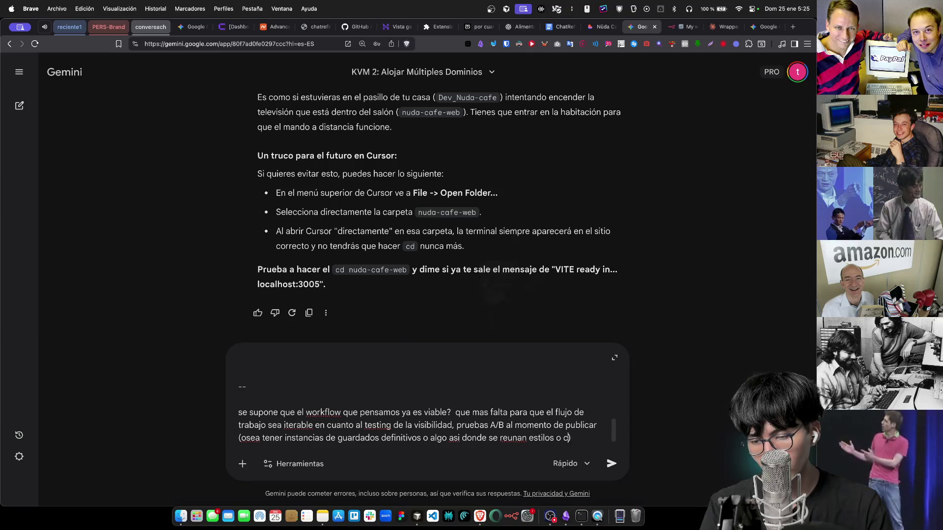
{"action": "type", "text": " componentes"}
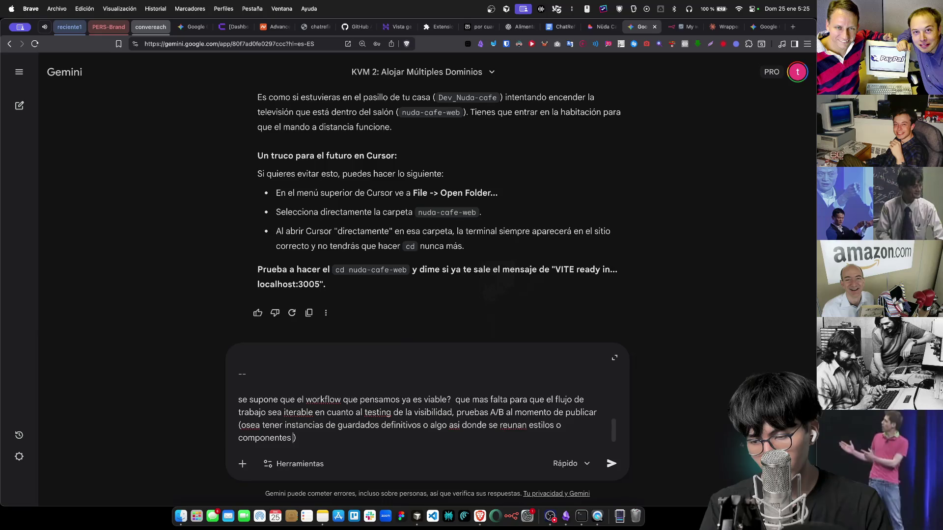
{"action": "type", "text": " que si o s"}
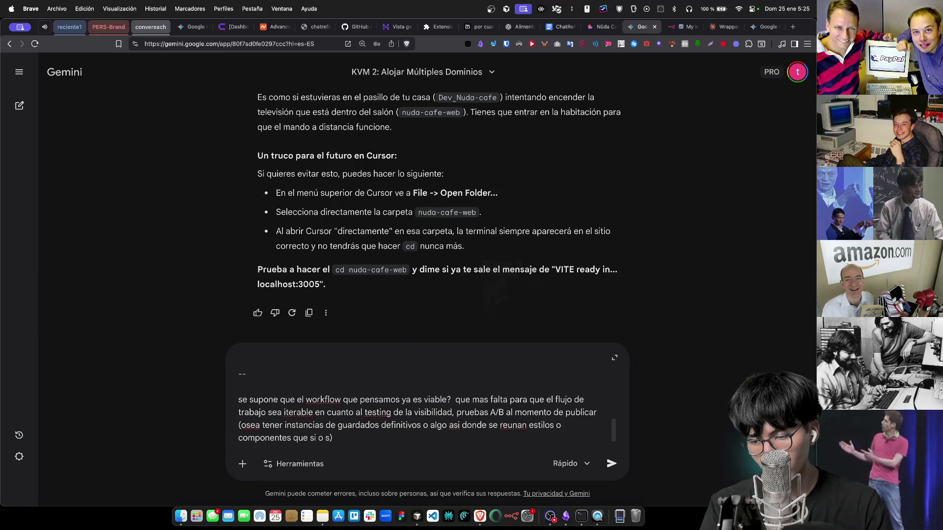
{"action": "type", "text": "ue tienen cate"}
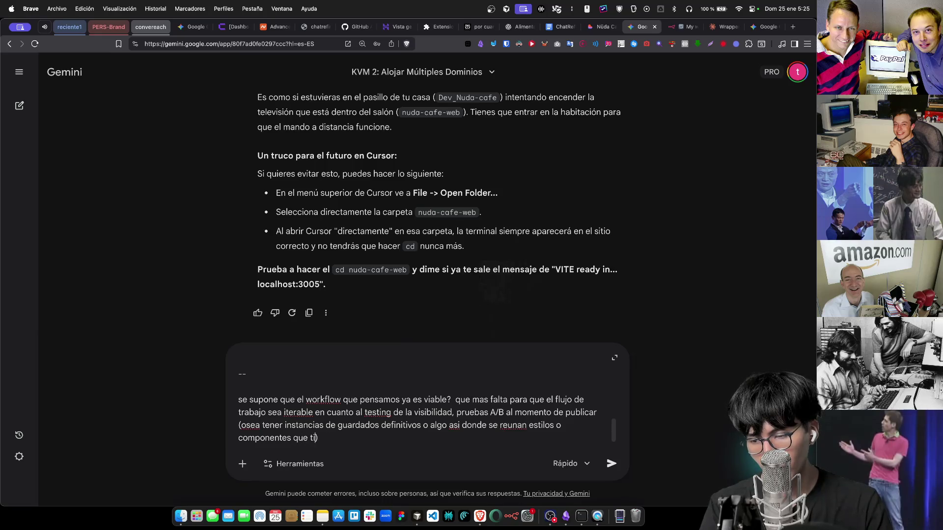
{"action": "type", "text": "ias "}
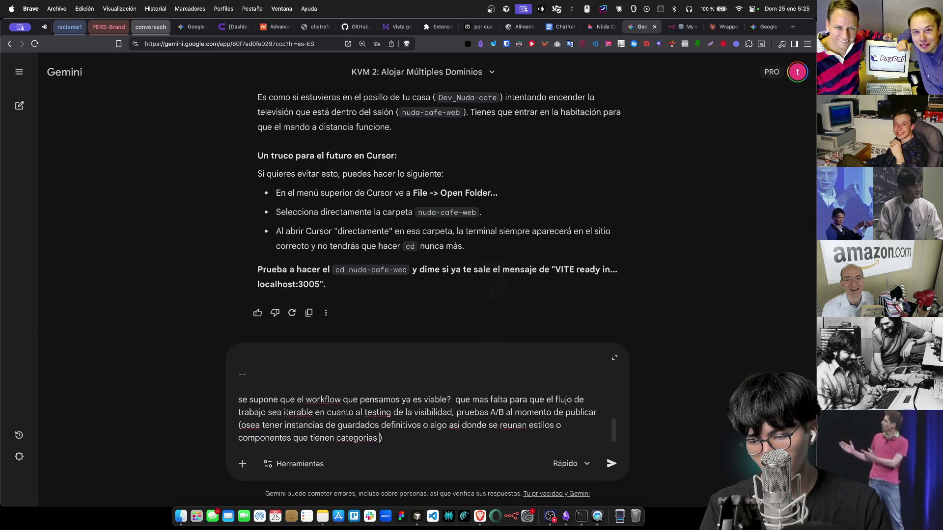
{"action": "type", "text": "valor"}
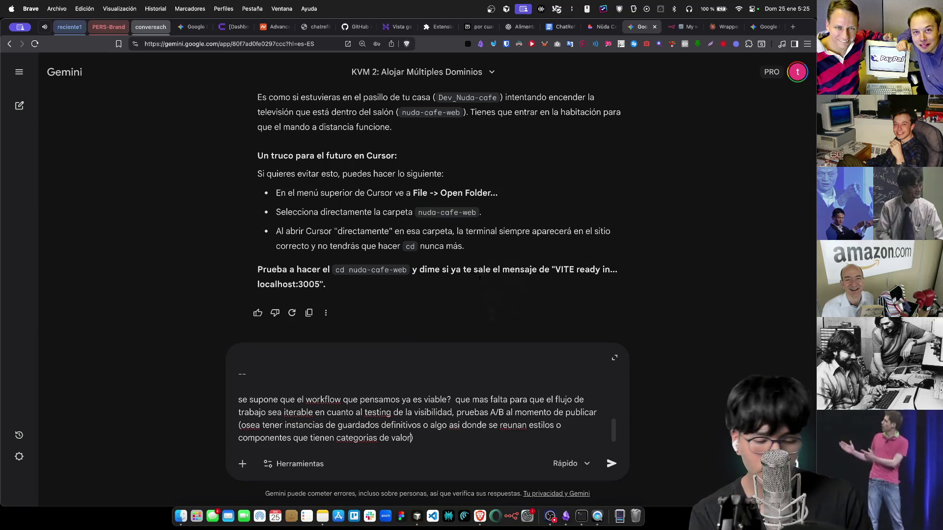
{"action": "type", "text": "que necesariaeente se pue"}
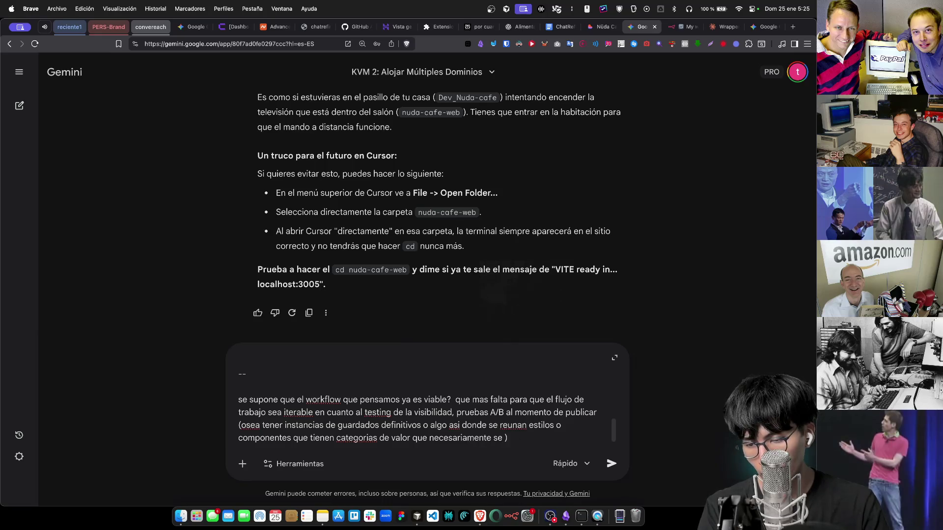
{"action": "type", "text": "icaran"}
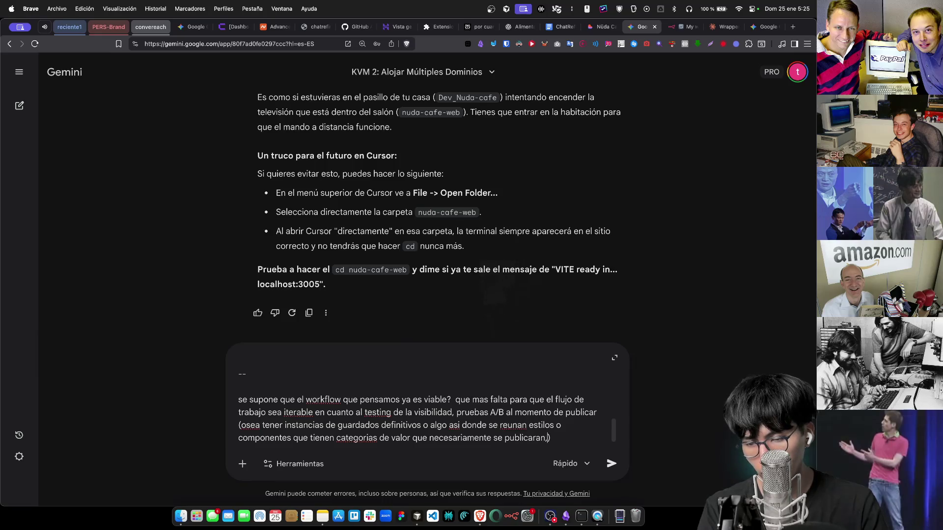
{"action": "left_click", "coordinate": [549, 438]}
{"action": "type", "text": ", etc."}
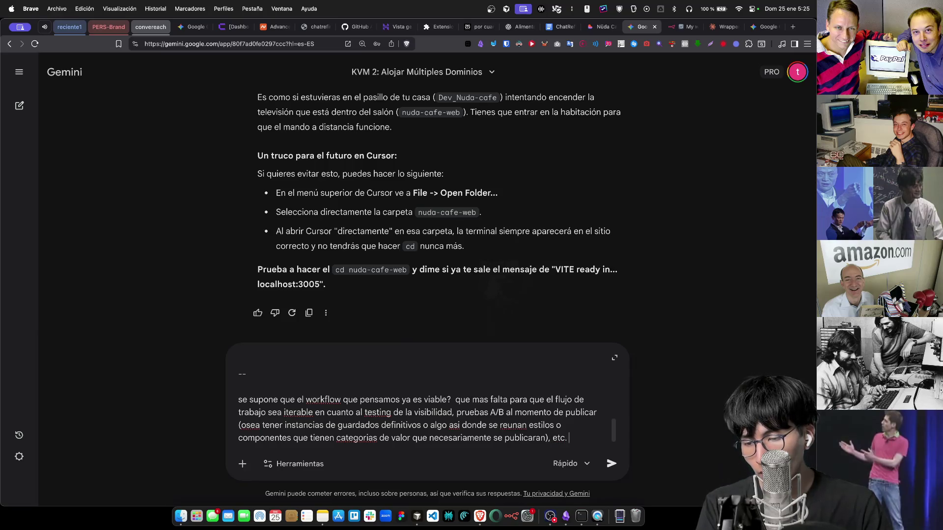
{"action": "key", "text": "Return"}
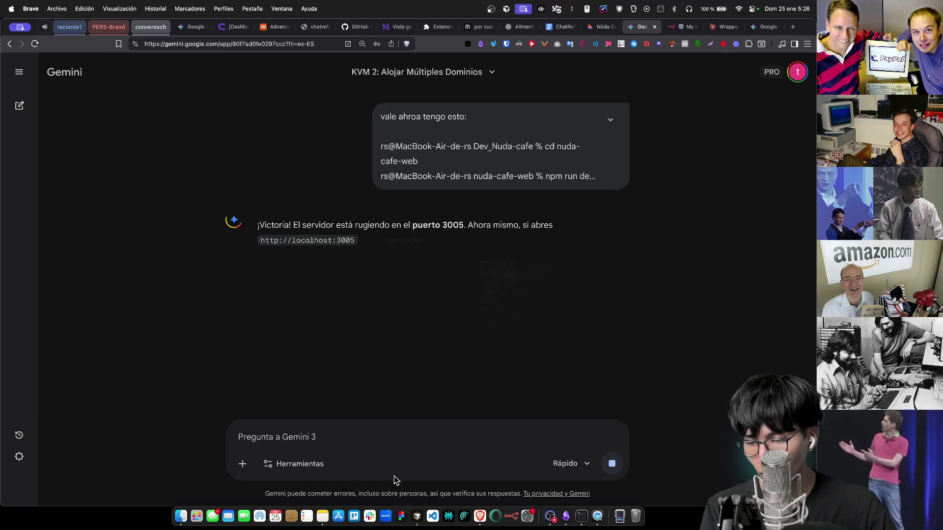
{"action": "left_click", "coordinate": [417, 516]}
{"action": "scroll", "coordinate": [422, 304], "scroll_direction": "down", "scroll_amount": 3}
{"action": "scroll", "coordinate": [432, 324], "scroll_direction": "up", "scroll_amount": 3}
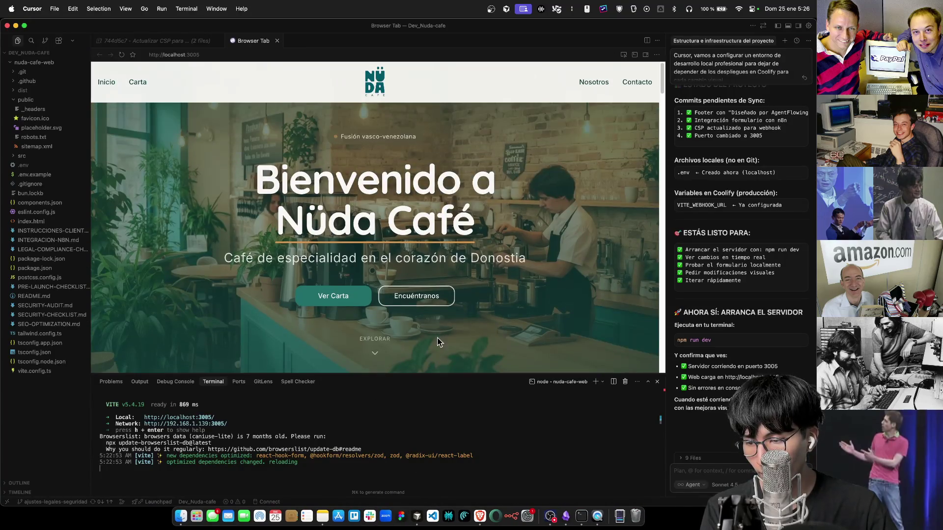
{"action": "left_click", "coordinate": [464, 513]}
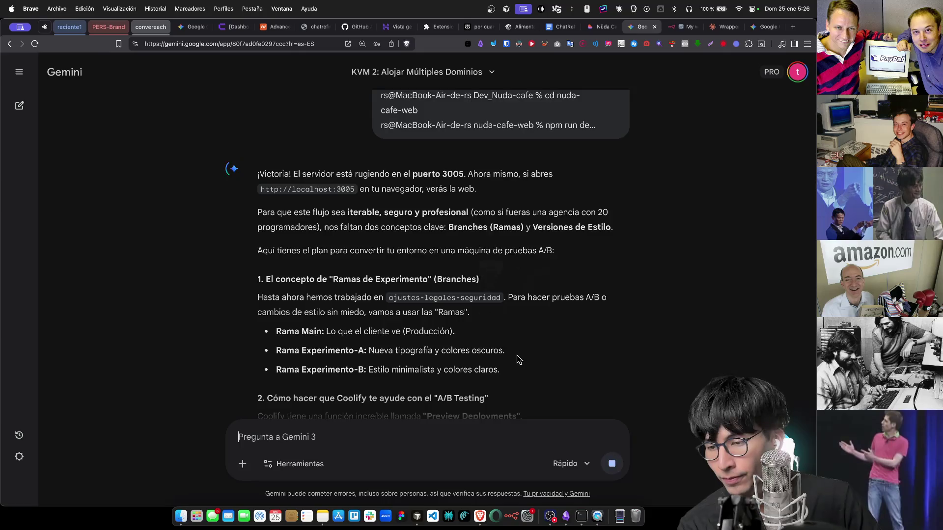
{"action": "scroll", "coordinate": [518, 360], "scroll_direction": "down", "scroll_amount": 2}
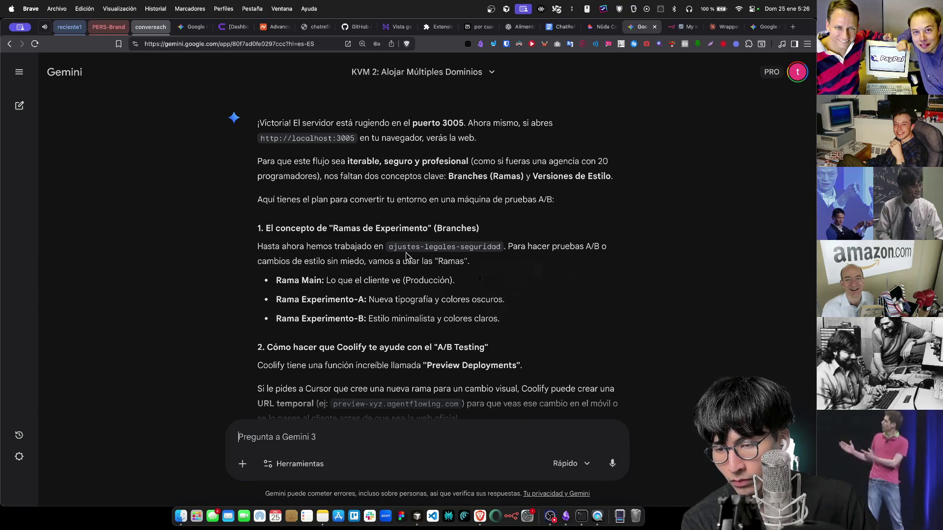
{"action": "scroll", "coordinate": [406, 256], "scroll_direction": "down", "scroll_amount": 2}
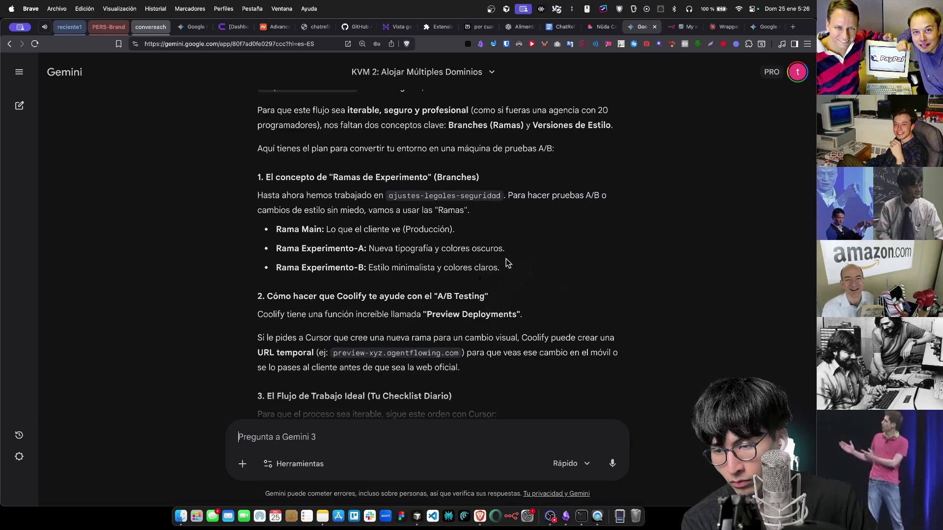
{"action": "scroll", "coordinate": [509, 263], "scroll_direction": "down", "scroll_amount": 4}
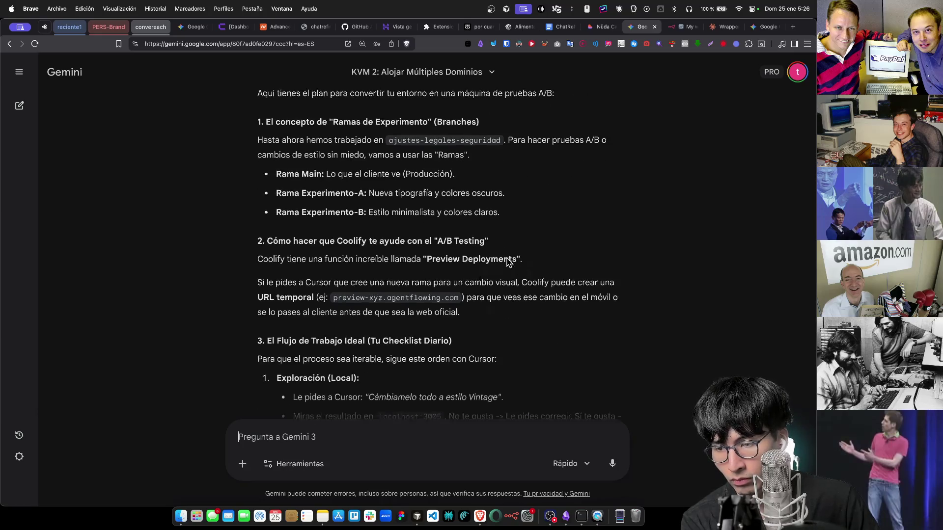
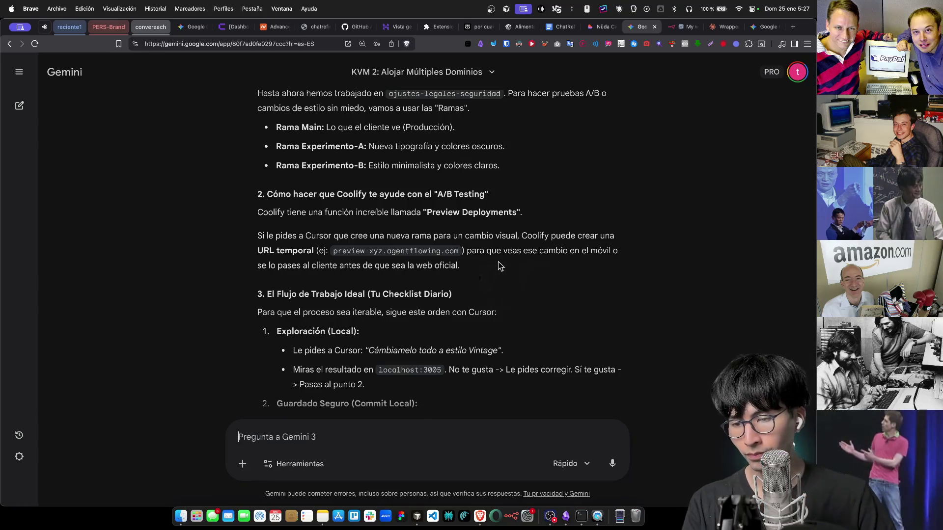
Switch Gemini's model mode from Rápido to Razonamiento
{"action": "scroll", "coordinate": [498, 265], "scroll_direction": "down", "scroll_amount": 3}
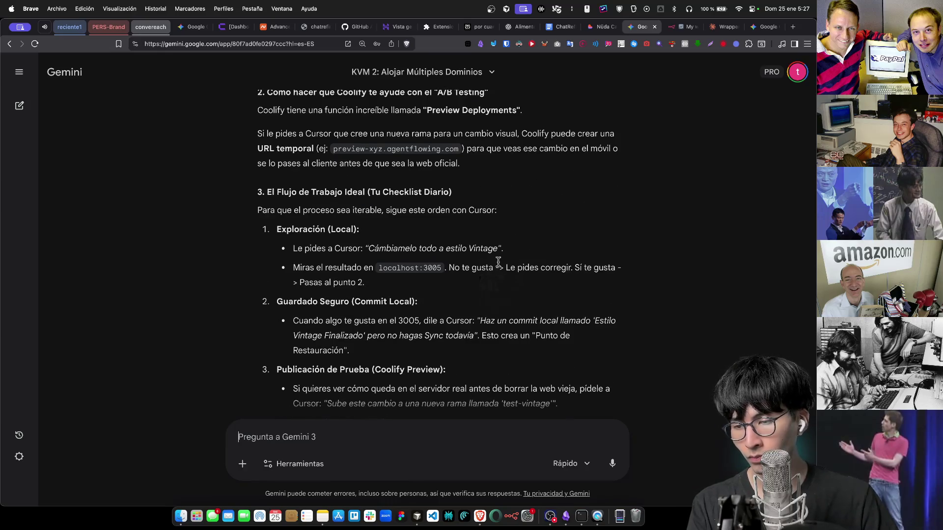
{"action": "scroll", "coordinate": [499, 266], "scroll_direction": "down", "scroll_amount": 2}
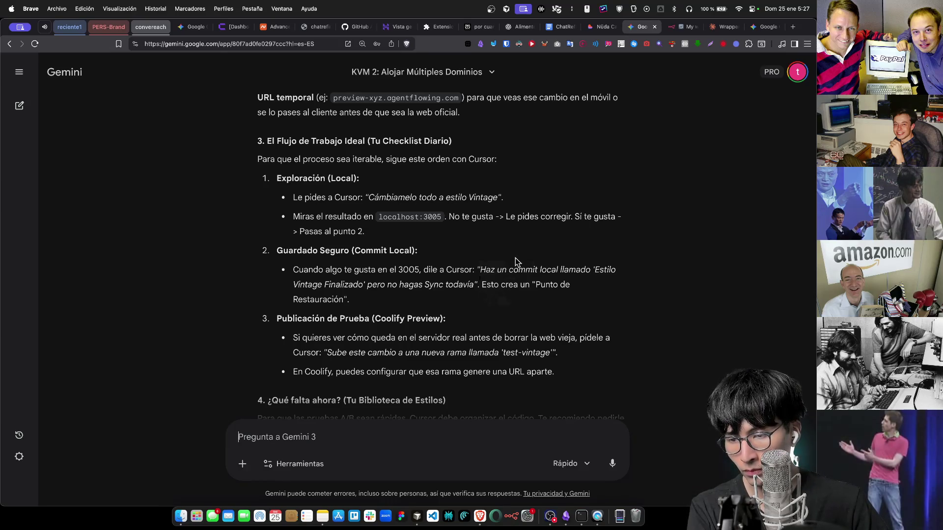
{"action": "scroll", "coordinate": [515, 258], "scroll_direction": "down", "scroll_amount": 4}
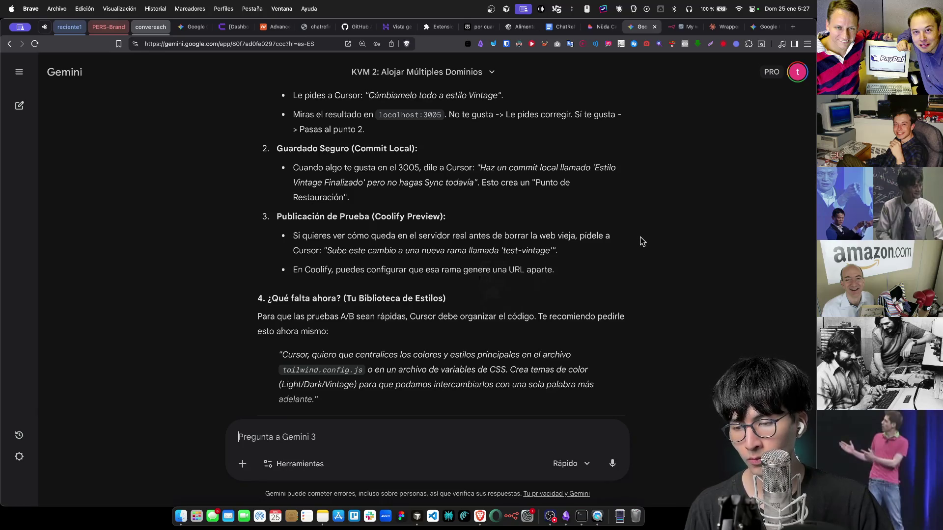
{"action": "scroll", "coordinate": [642, 242], "scroll_direction": "down", "scroll_amount": 3}
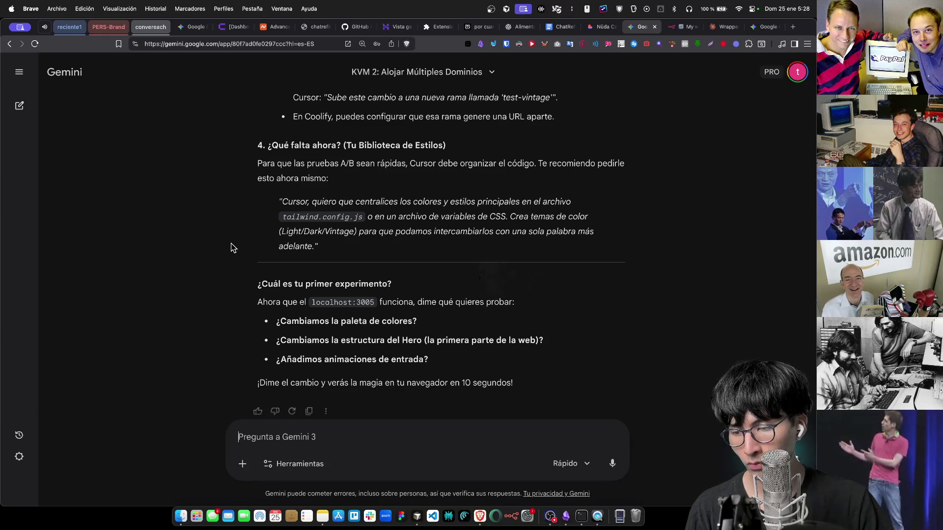
{"action": "scroll", "coordinate": [233, 247], "scroll_direction": "up", "scroll_amount": 10}
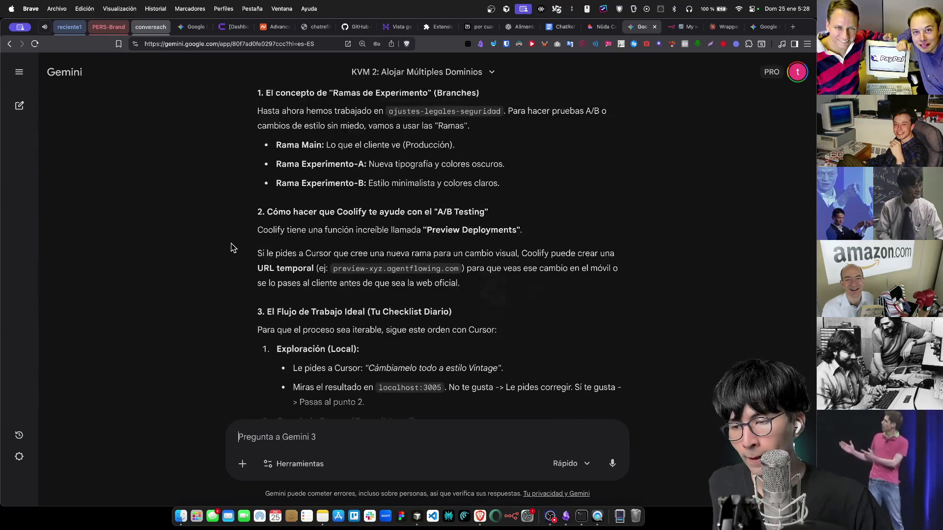
{"action": "scroll", "coordinate": [233, 247], "scroll_direction": "up", "scroll_amount": 1}
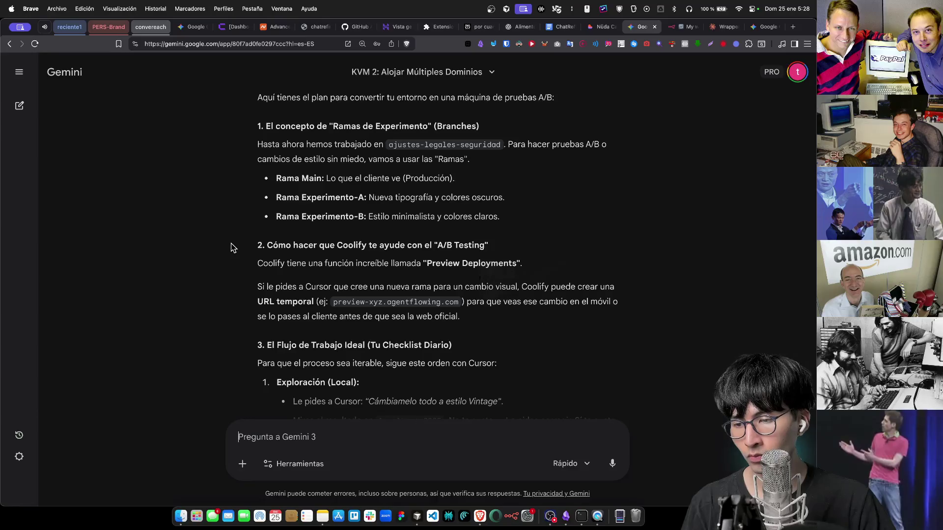
{"action": "scroll", "coordinate": [231, 247], "scroll_direction": "down", "scroll_amount": 3}
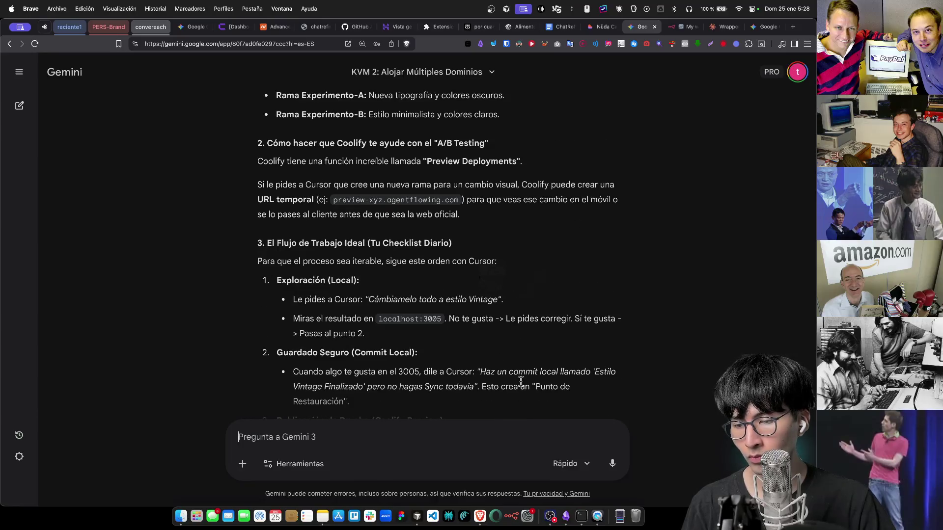
{"action": "left_click", "coordinate": [565, 462]}
{"action": "left_click", "coordinate": [578, 393]}
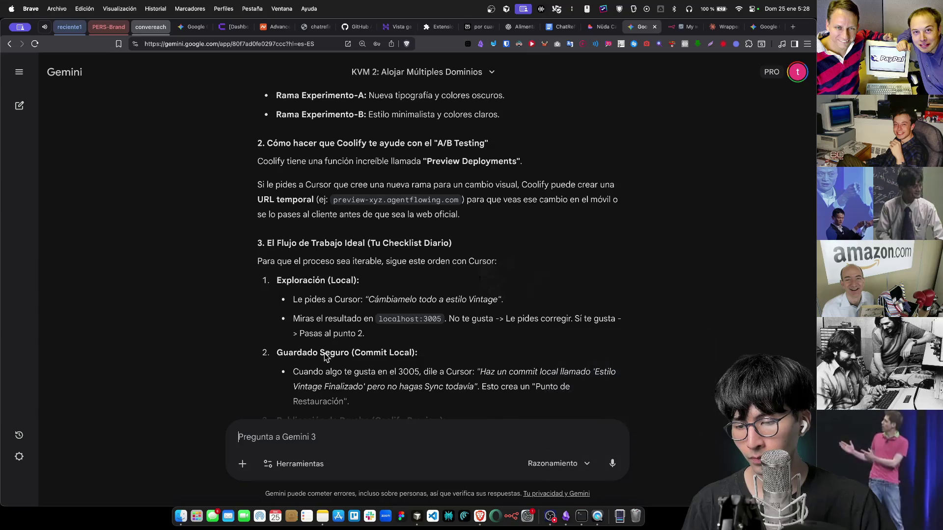
Start drafting the prompt 'vale empecemos con el paso 2' in the message box
{"action": "scroll", "coordinate": [231, 324], "scroll_direction": "up", "scroll_amount": 3}
{"action": "scroll", "coordinate": [240, 328], "scroll_direction": "down", "scroll_amount": 1}
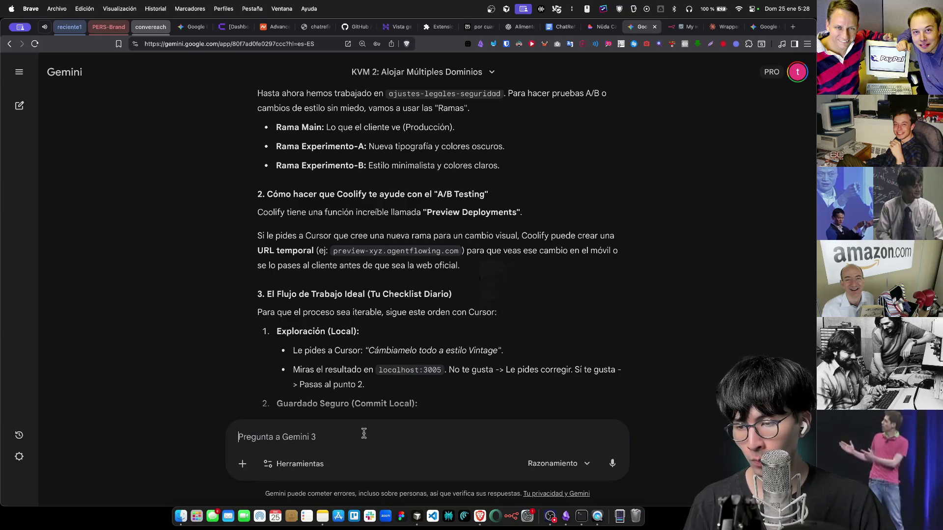
{"action": "scroll", "coordinate": [398, 373], "scroll_direction": "up", "scroll_amount": 2}
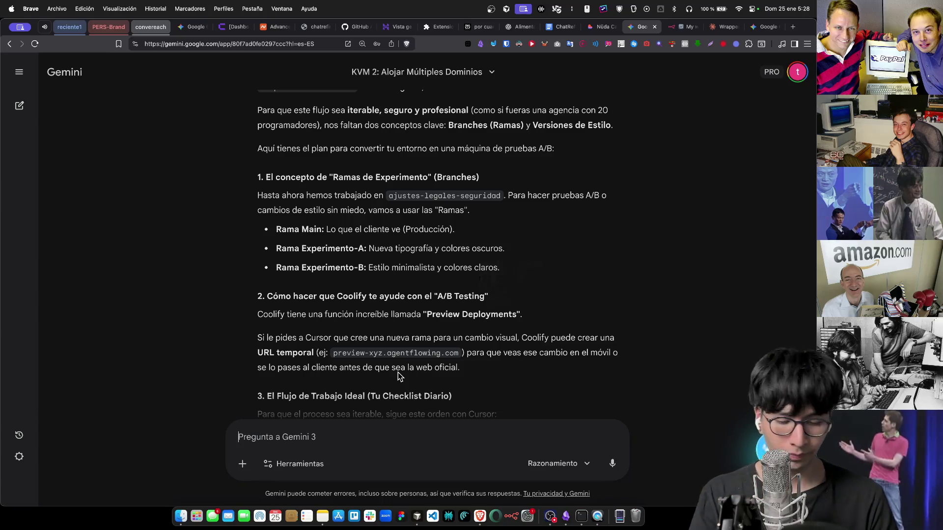
{"action": "type", "text": "vale empecems"}
Replace the draft and send 'desarrollemos cada paso siguiendo las configuraciones necesarias'
{"action": "key", "text": "BackSpace"}
{"action": "type", "text": "os con el paso 2"}
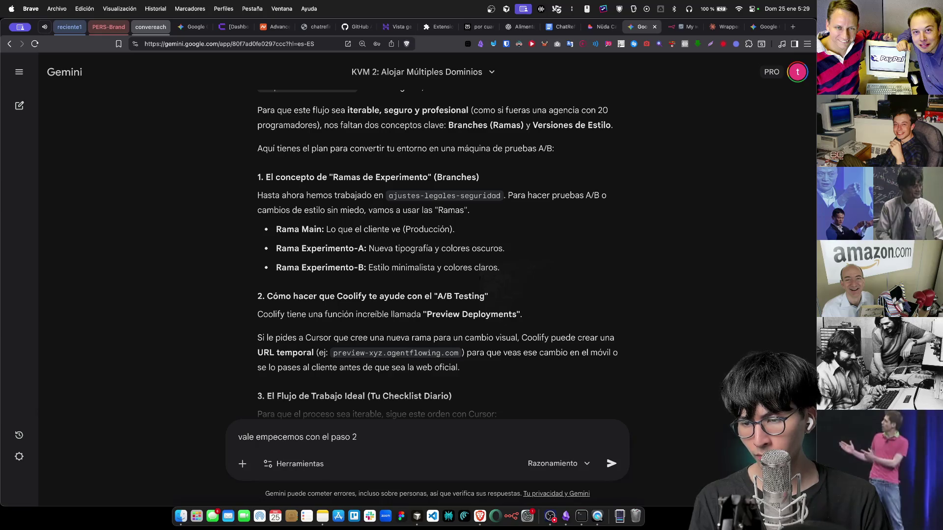
{"action": "key", "text": "super+BackSpace"}
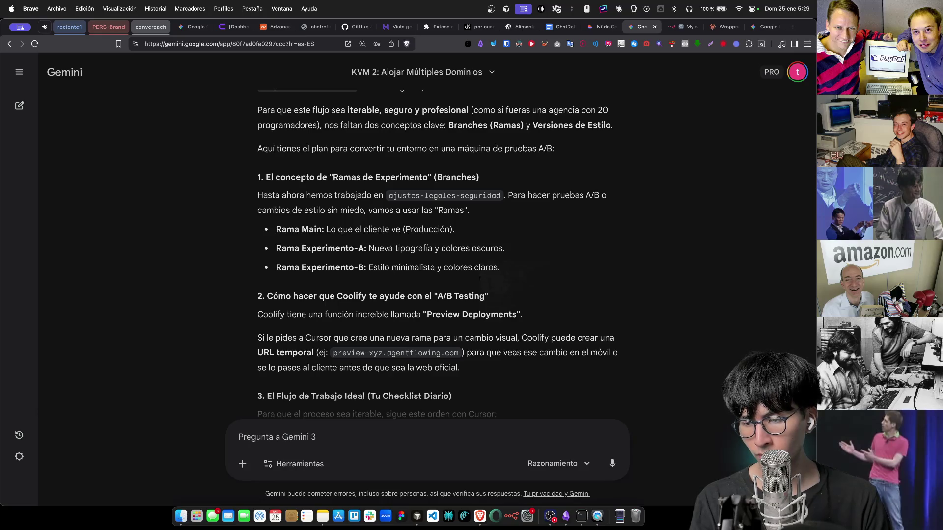
{"action": "type", "text": "desarrollemos cad"}
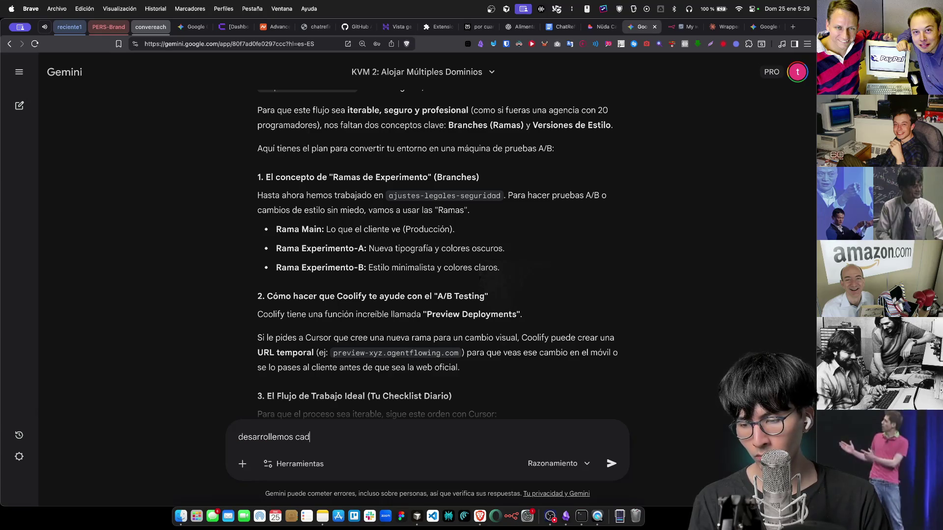
{"action": "type", "text": "a paso"}
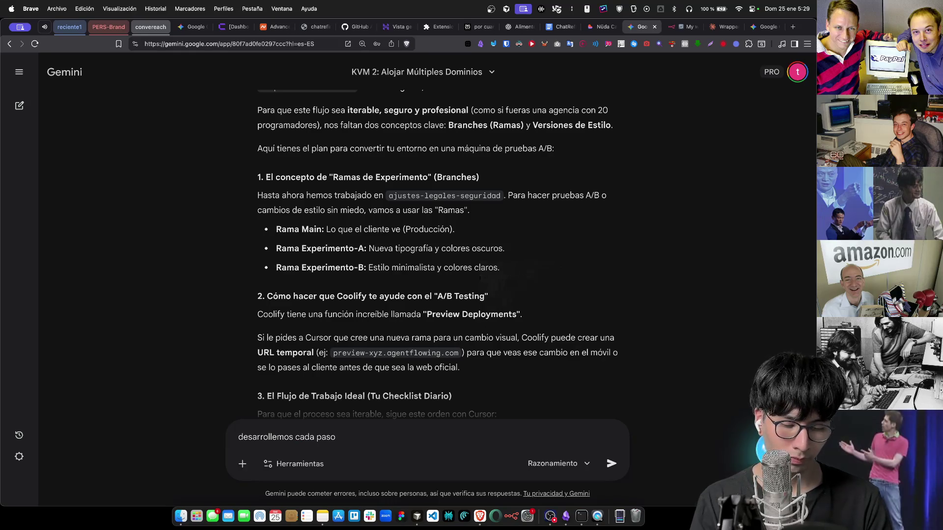
{"action": "type", "text": " siguiendo las configura"}
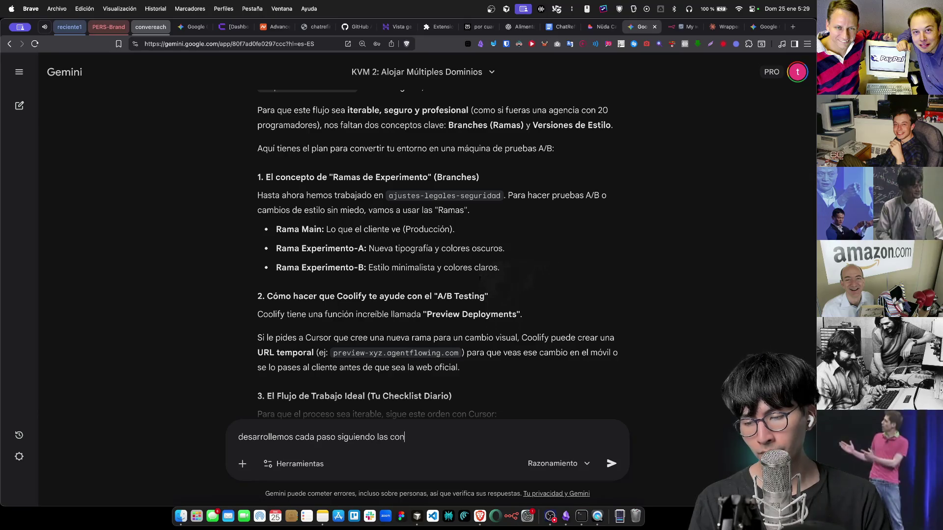
{"action": "type", "text": "ciones necesarias"}
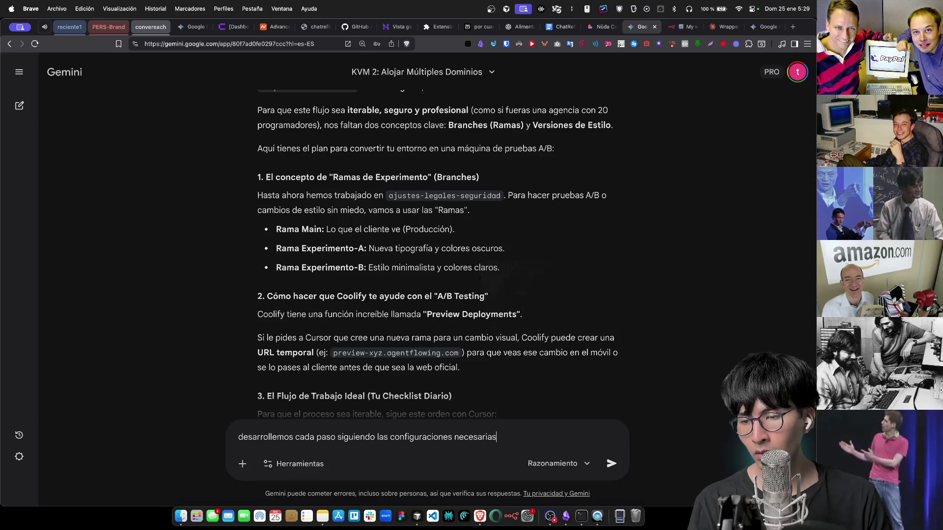
{"action": "scroll", "coordinate": [400, 345], "scroll_direction": "down", "scroll_amount": 6}
{"action": "scroll", "coordinate": [427, 349], "scroll_direction": "down", "scroll_amount": 3}
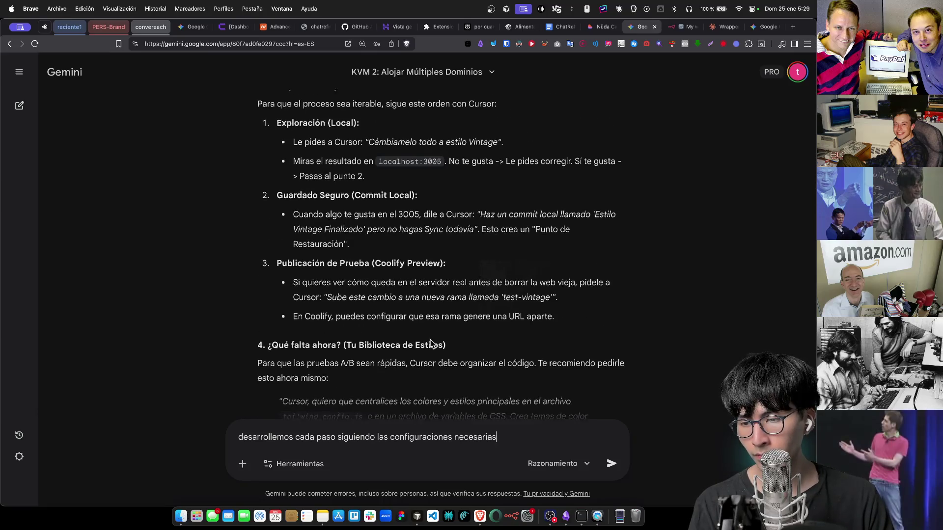
{"action": "key", "text": "Return"}
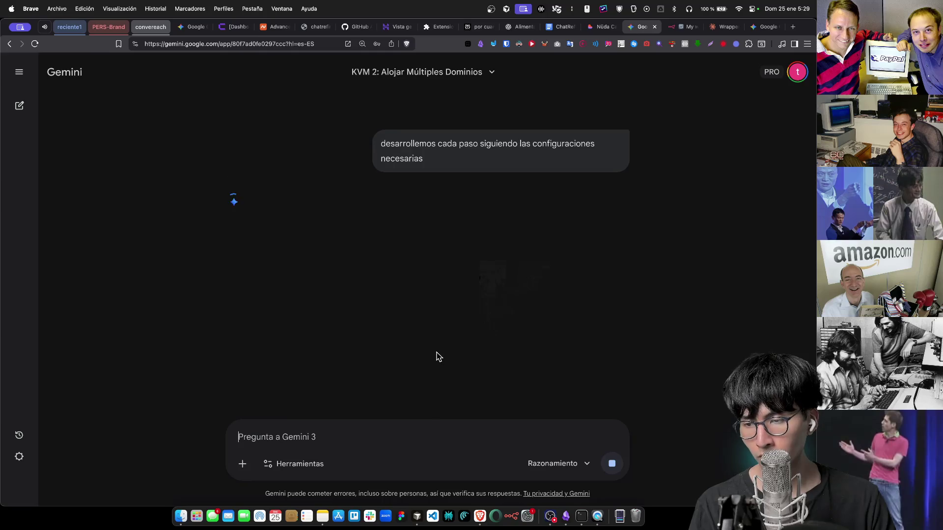
Scroll through Gemini's reply from PASO 1 to the PASO 4 Coolify Preview Deployments step
{"action": "scroll", "coordinate": [436, 358], "scroll_direction": "up", "scroll_amount": 3}
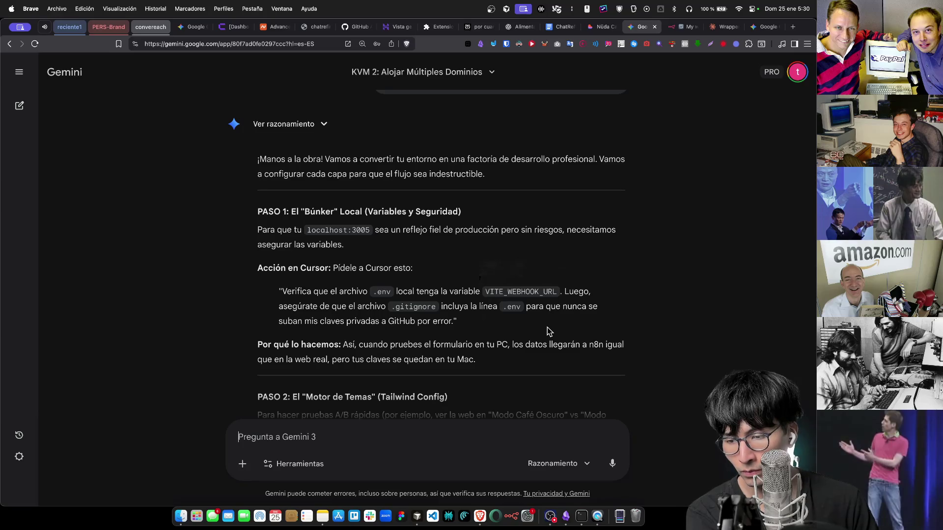
{"action": "scroll", "coordinate": [547, 327], "scroll_direction": "down", "scroll_amount": 5}
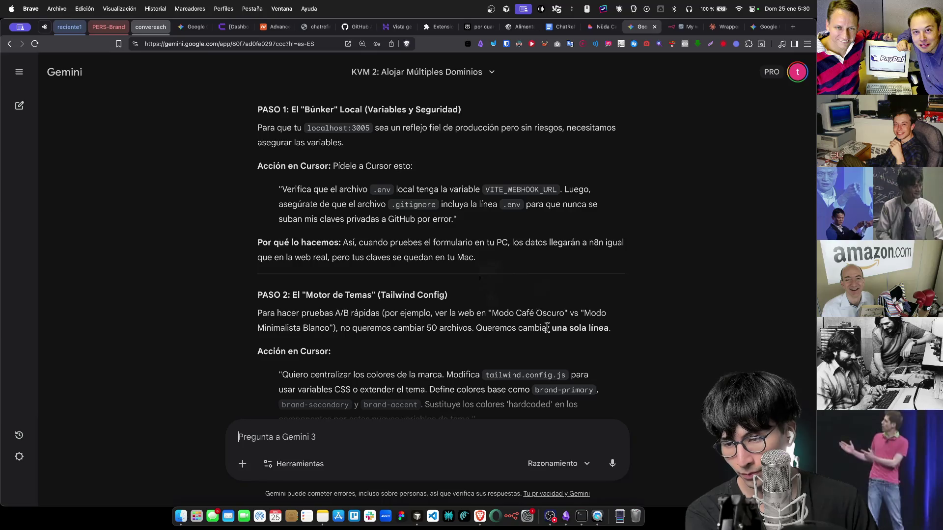
{"action": "scroll", "coordinate": [547, 328], "scroll_direction": "down", "scroll_amount": 7}
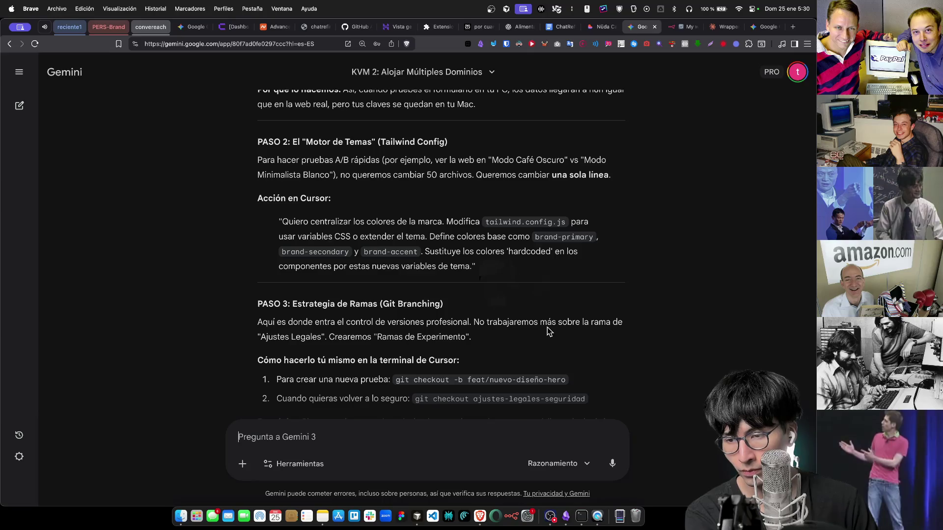
{"action": "scroll", "coordinate": [547, 327], "scroll_direction": "down", "scroll_amount": 7}
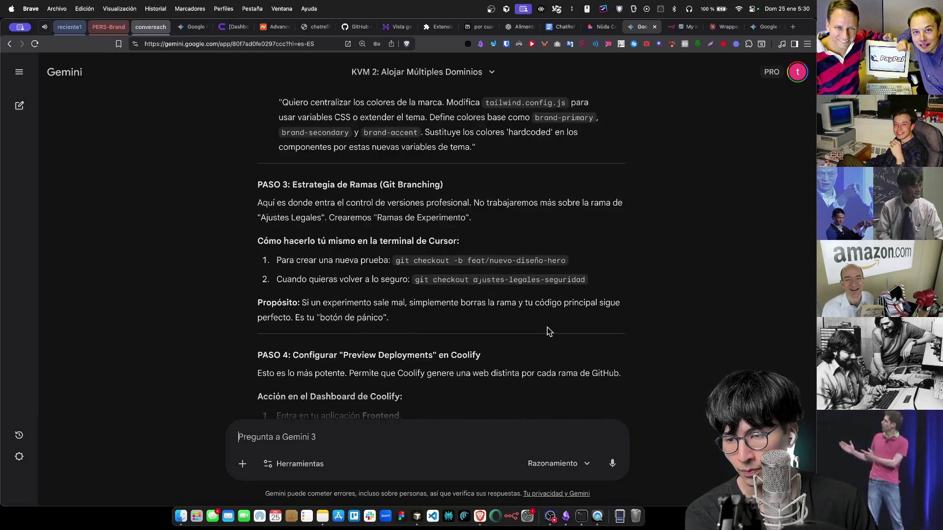
{"action": "scroll", "coordinate": [547, 327], "scroll_direction": "up", "scroll_amount": 20}
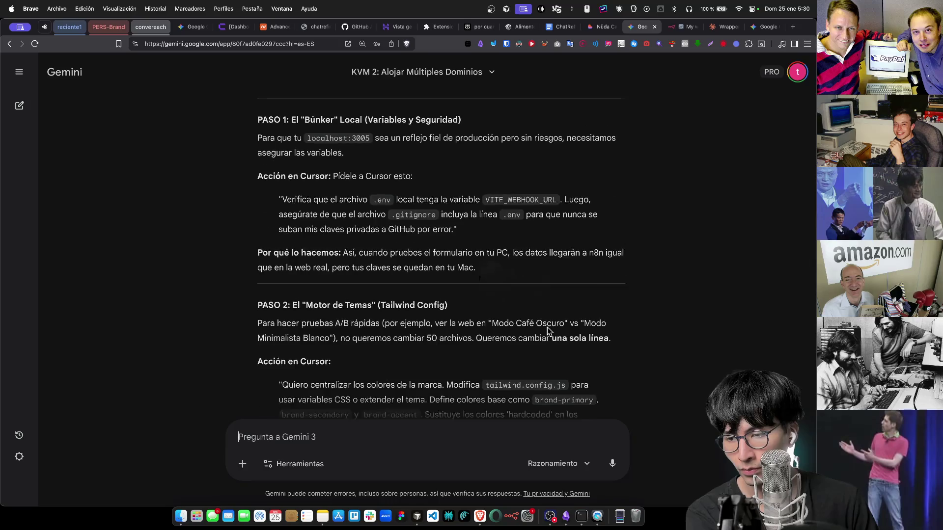
{"action": "scroll", "coordinate": [547, 327], "scroll_direction": "down", "scroll_amount": 2}
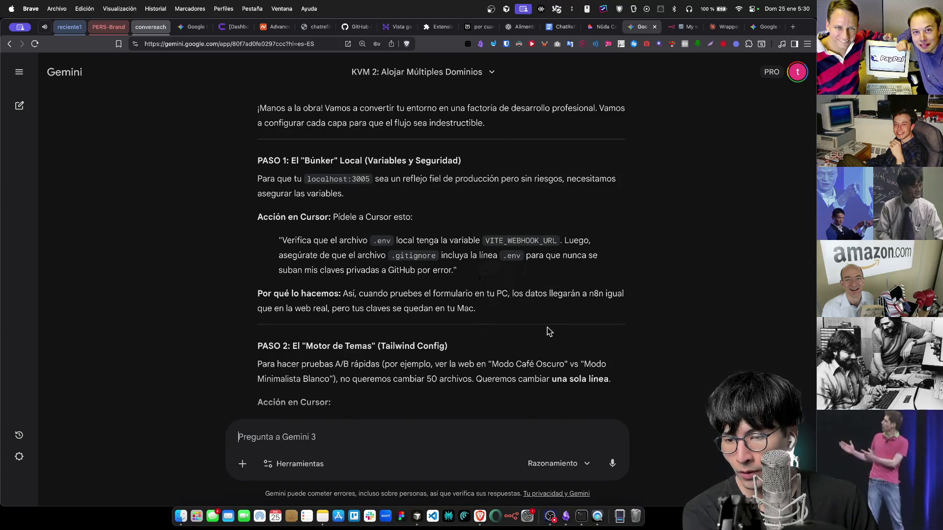
{"action": "scroll", "coordinate": [547, 327], "scroll_direction": "down", "scroll_amount": 17}
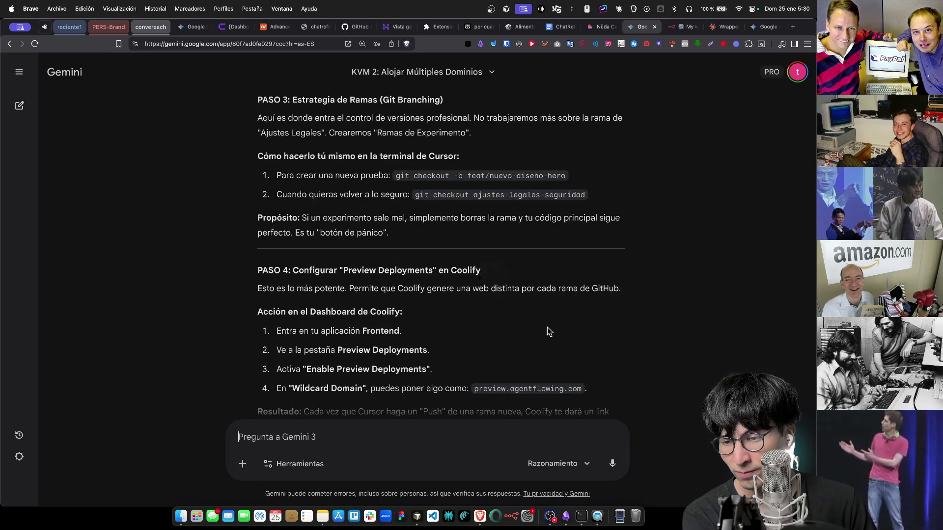
{"action": "scroll", "coordinate": [547, 327], "scroll_direction": "up", "scroll_amount": 6}
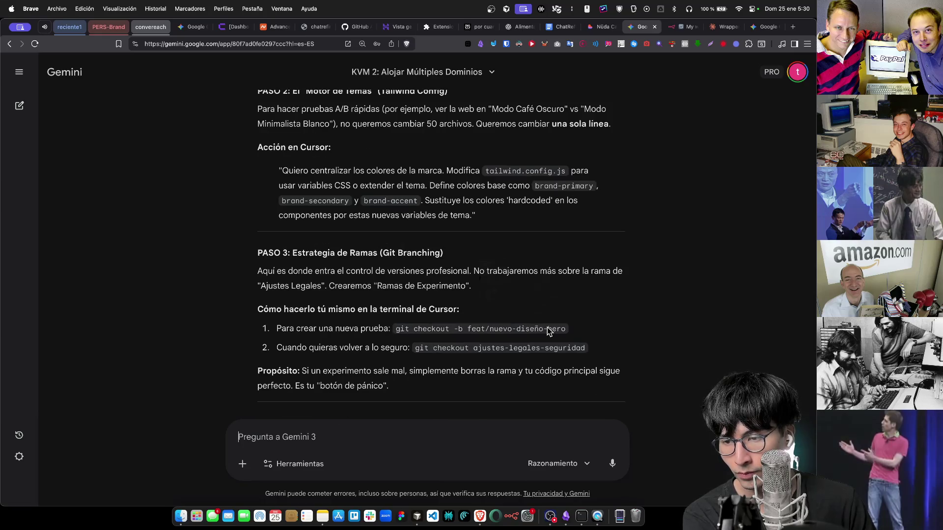
{"action": "scroll", "coordinate": [547, 327], "scroll_direction": "down", "scroll_amount": 8}
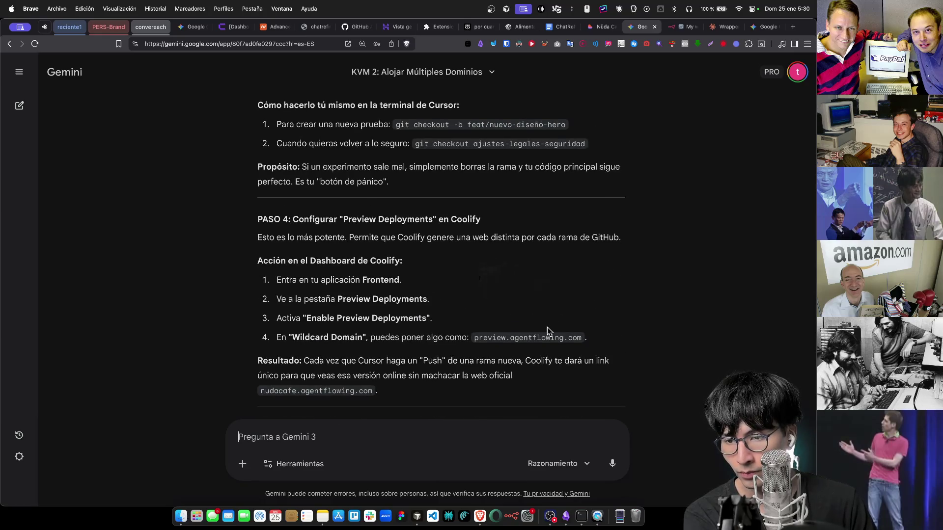
{"action": "scroll", "coordinate": [547, 328], "scroll_direction": "up", "scroll_amount": 2}
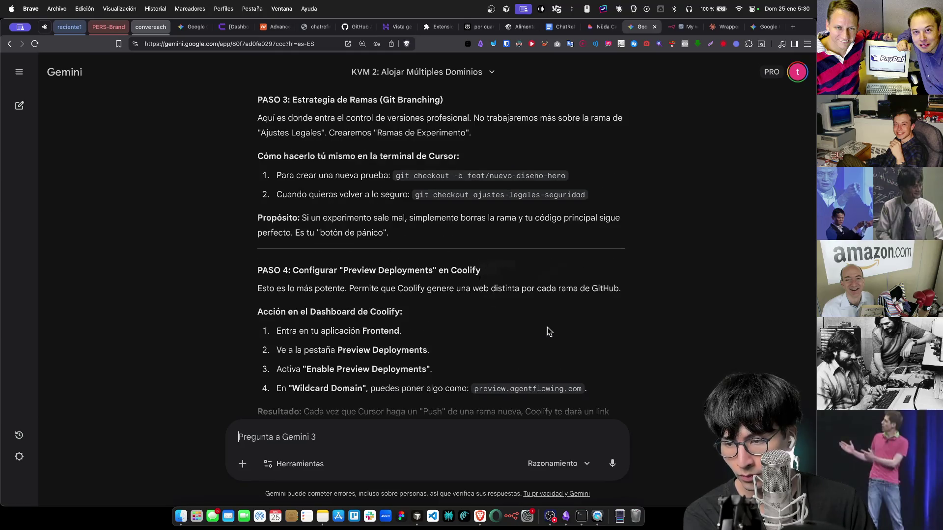
{"action": "scroll", "coordinate": [547, 327], "scroll_direction": "down", "scroll_amount": 4}
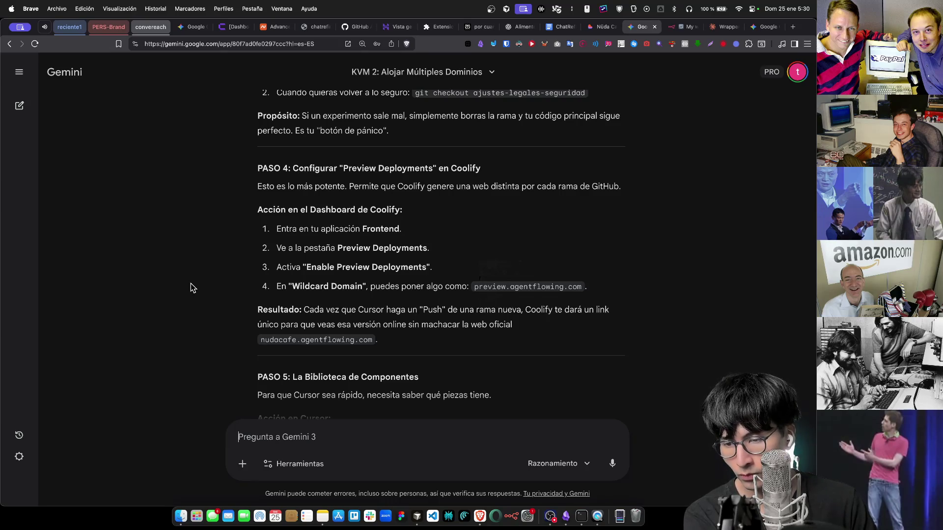
{"action": "scroll", "coordinate": [191, 284], "scroll_direction": "down", "scroll_amount": 5}
{"action": "scroll", "coordinate": [190, 283], "scroll_direction": "down", "scroll_amount": 1}
{"action": "scroll", "coordinate": [190, 283], "scroll_direction": "up", "scroll_amount": 8}
{"action": "scroll", "coordinate": [190, 284], "scroll_direction": "up", "scroll_amount": 5}
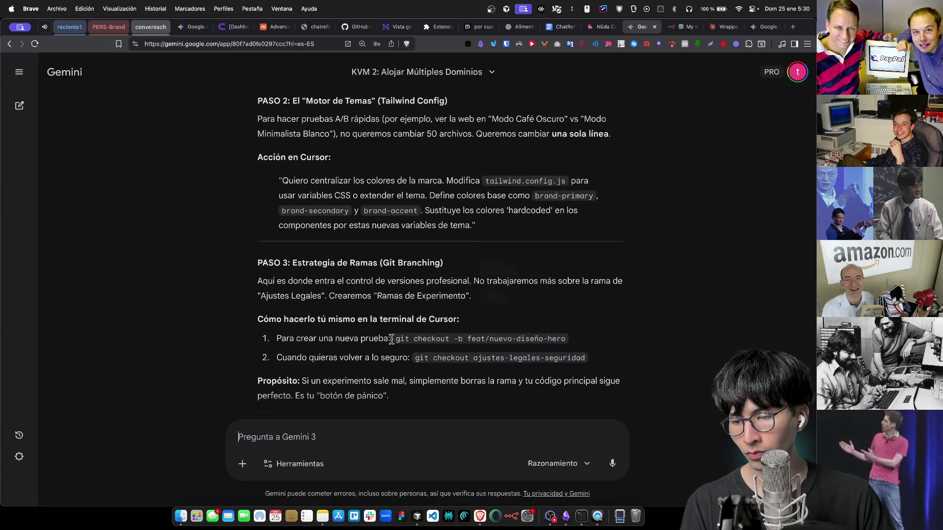
{"action": "scroll", "coordinate": [421, 301], "scroll_direction": "down", "scroll_amount": 7}
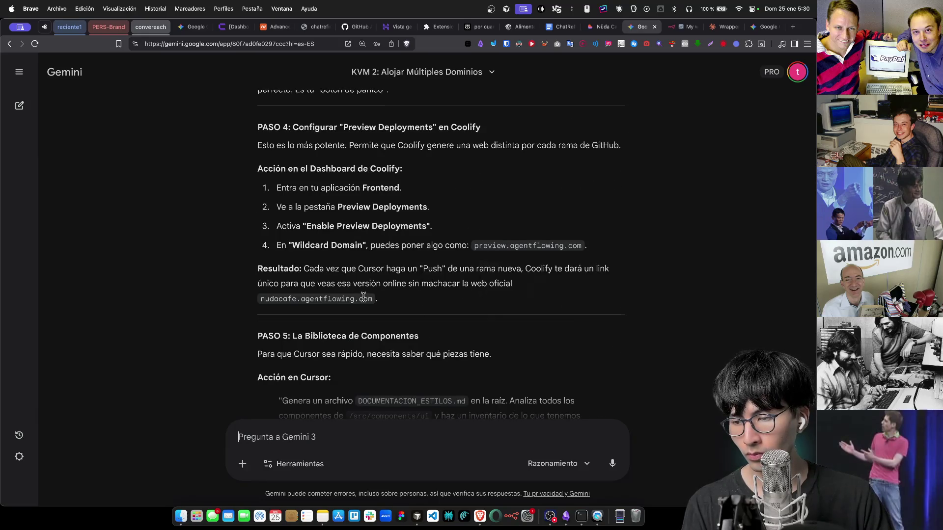
{"action": "scroll", "coordinate": [393, 318], "scroll_direction": "up", "scroll_amount": 1}
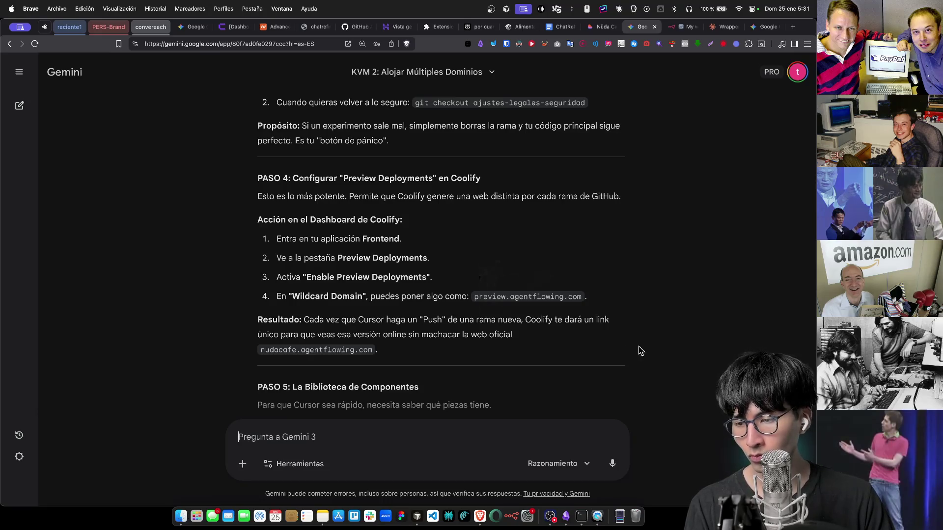
{"action": "scroll", "coordinate": [431, 381], "scroll_direction": "up", "scroll_amount": 5}
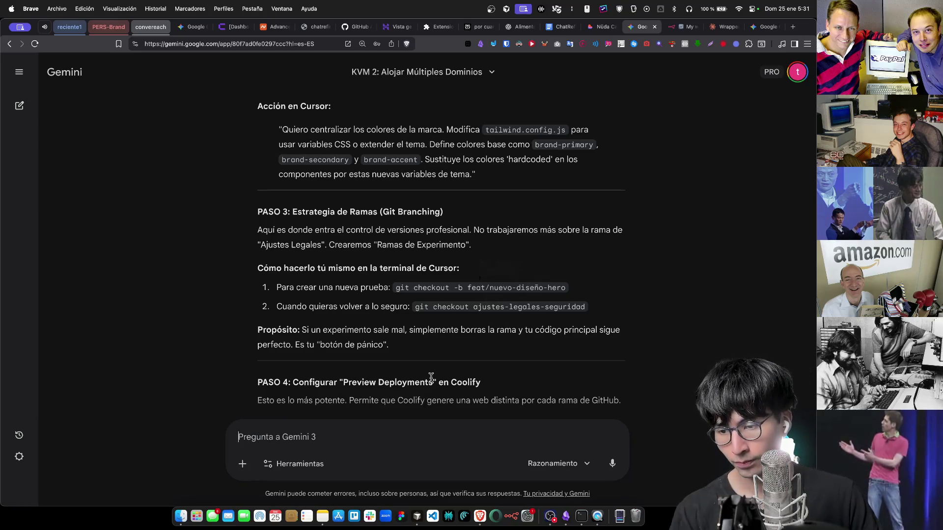
{"action": "scroll", "coordinate": [431, 378], "scroll_direction": "down", "scroll_amount": 5}
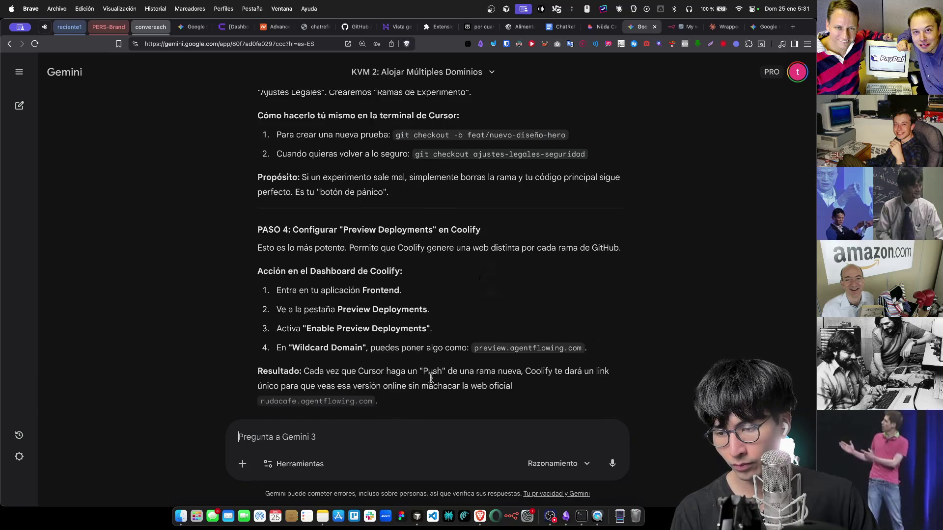
Type the follow-up: design step 4 first, add a name before the domain, configure in Namecheap
{"action": "left_click", "coordinate": [391, 435]}
{"action": "type", "text": "v"}
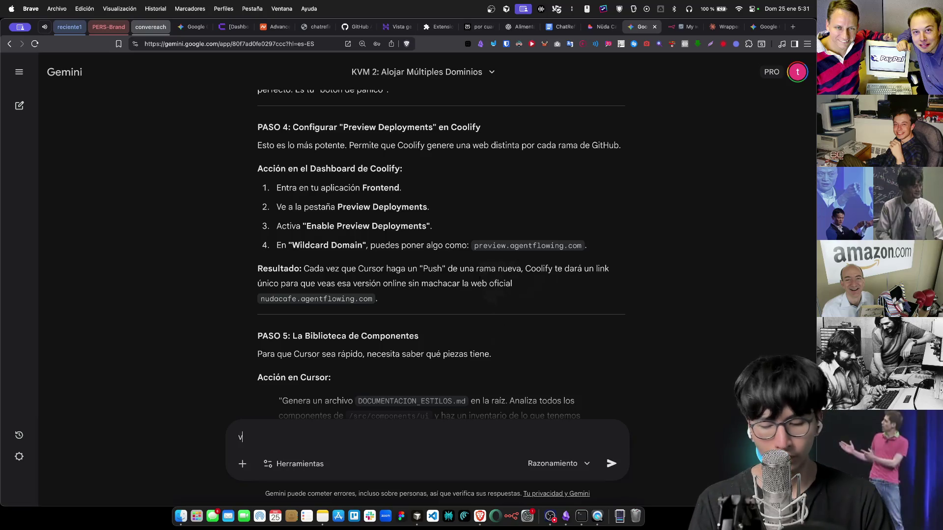
{"action": "type", "text": "ale diseñemos p"}
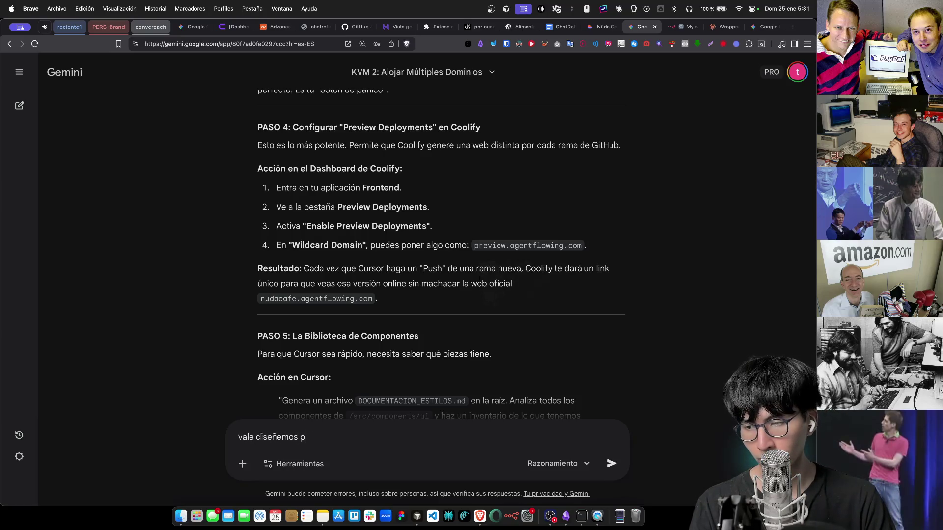
{"action": "type", "text": "rimero el paso 4,"}
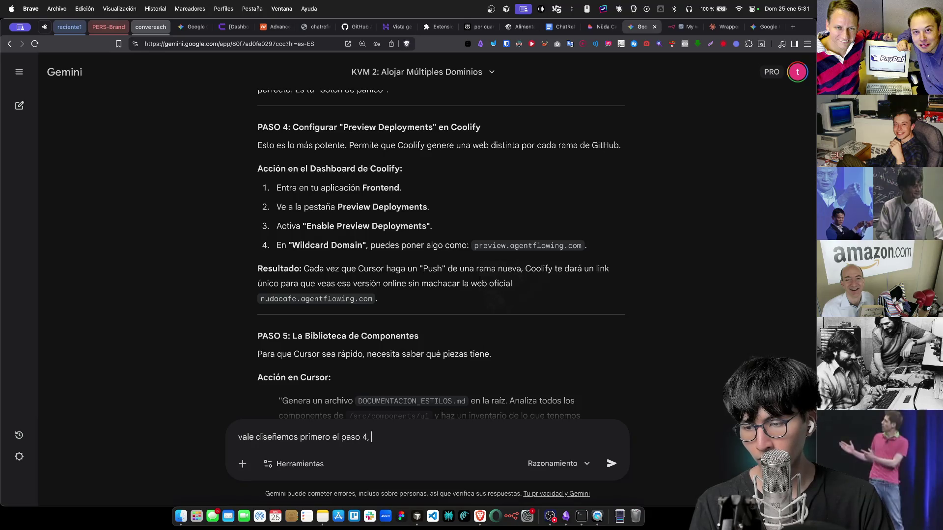
{"action": "type", "text": " luego el "}
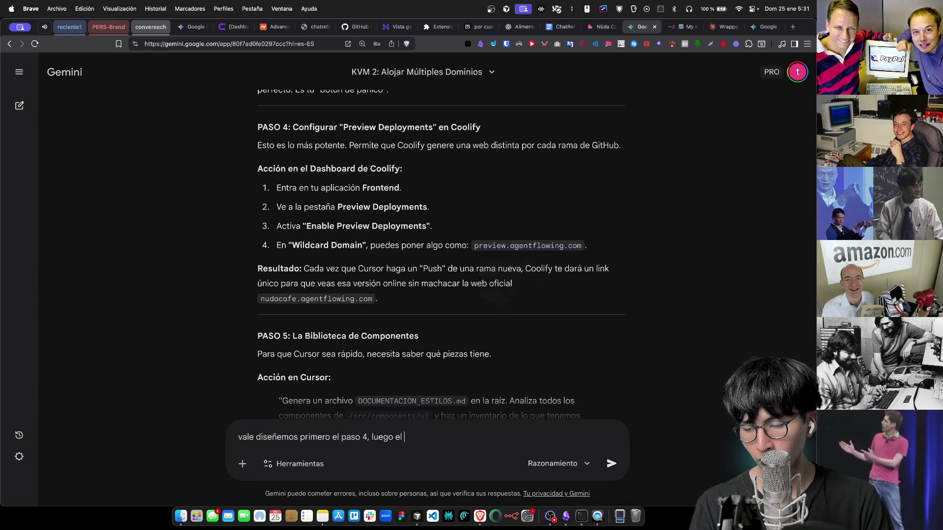
{"action": "type", "text": "resto por orden de "}
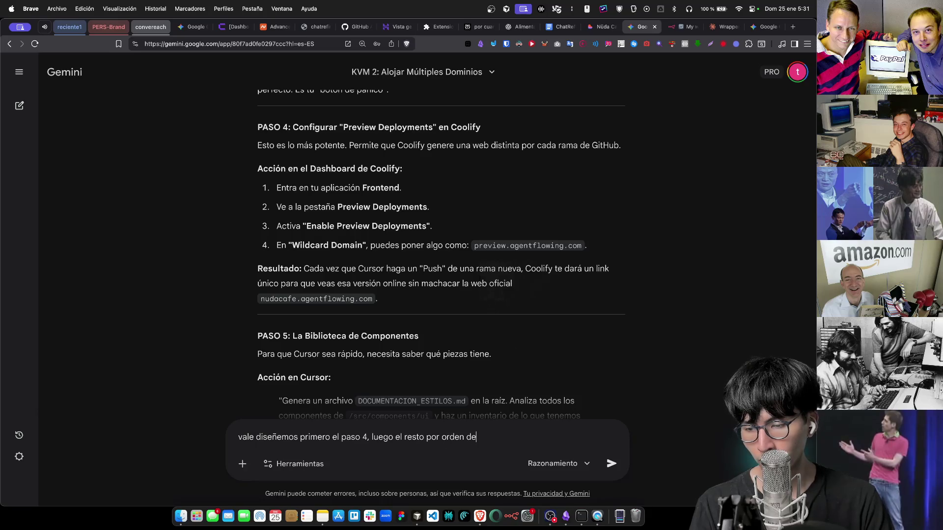
{"action": "type", "text": "importancia, "}
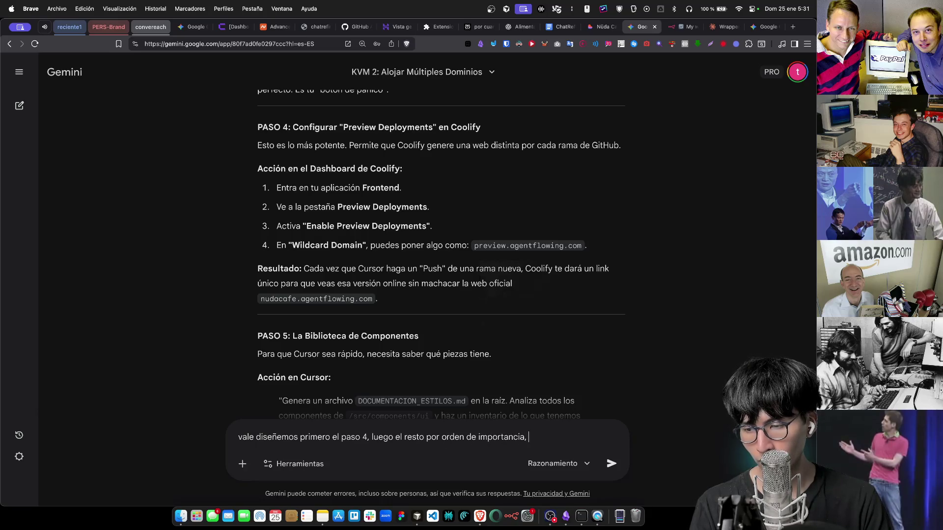
{"action": "type", "text": "se supone q"}
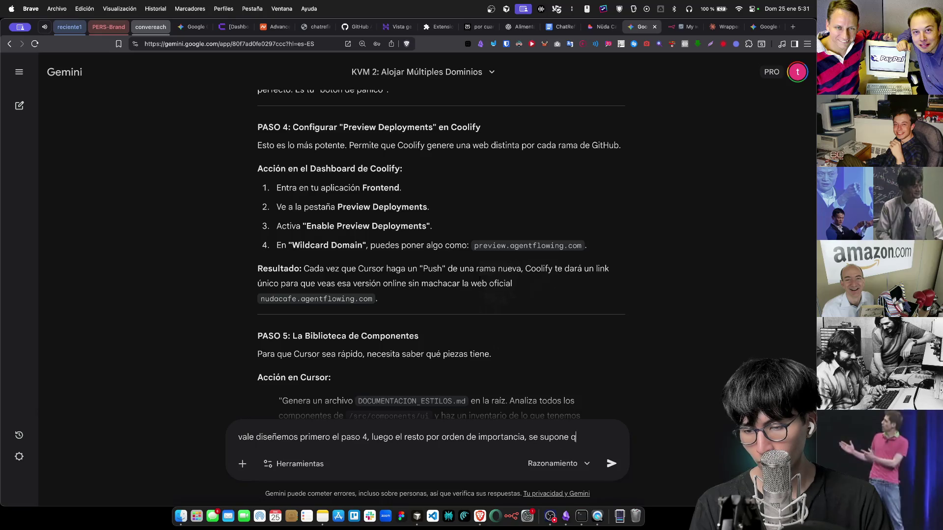
{"action": "type", "text": "ue deb"}
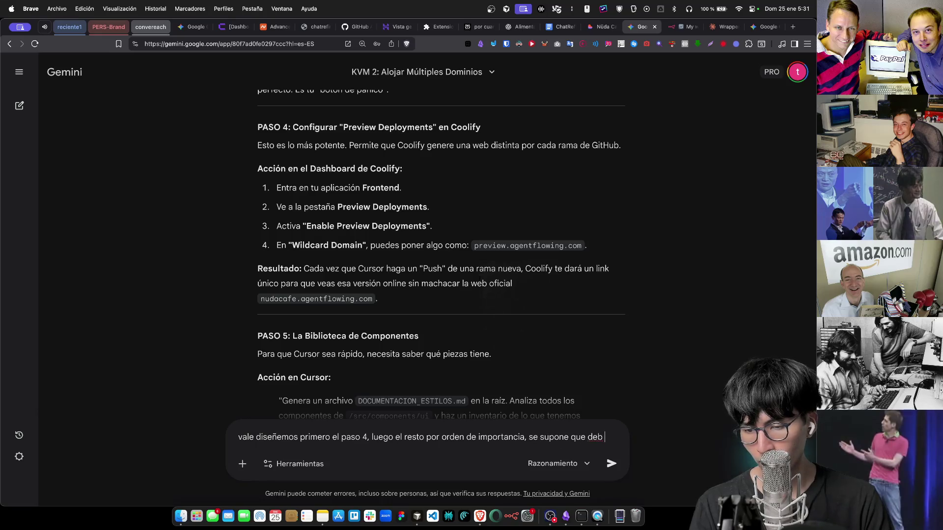
{"action": "type", "text": "o agre"}
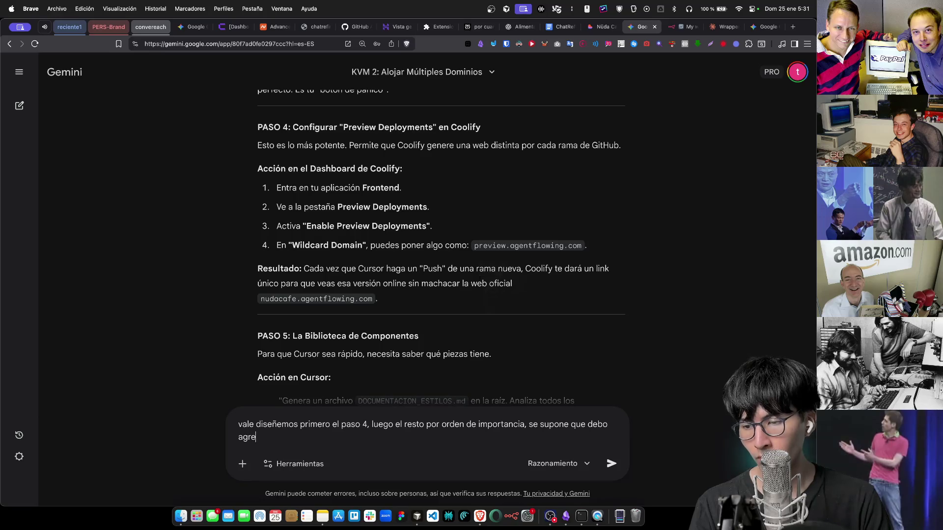
{"action": "type", "text": "gar"}
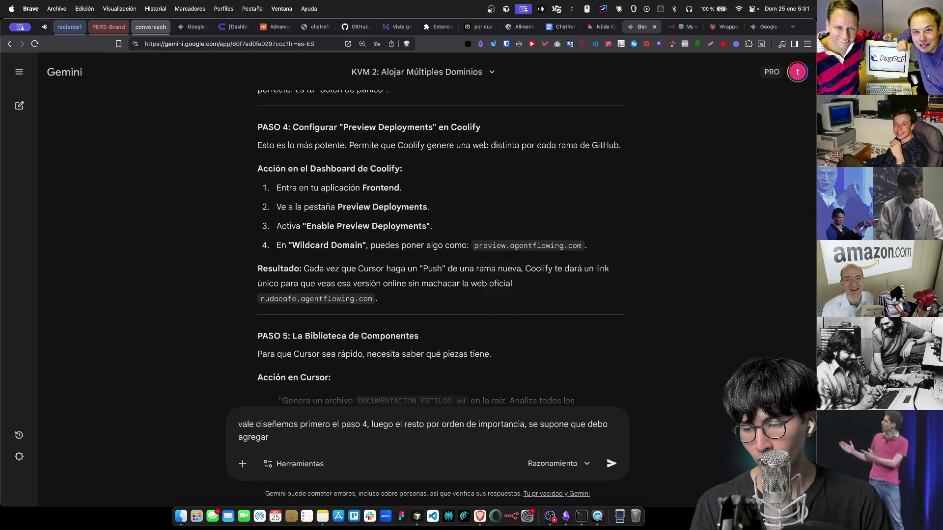
{"action": "type", "text": " un nombre d"}
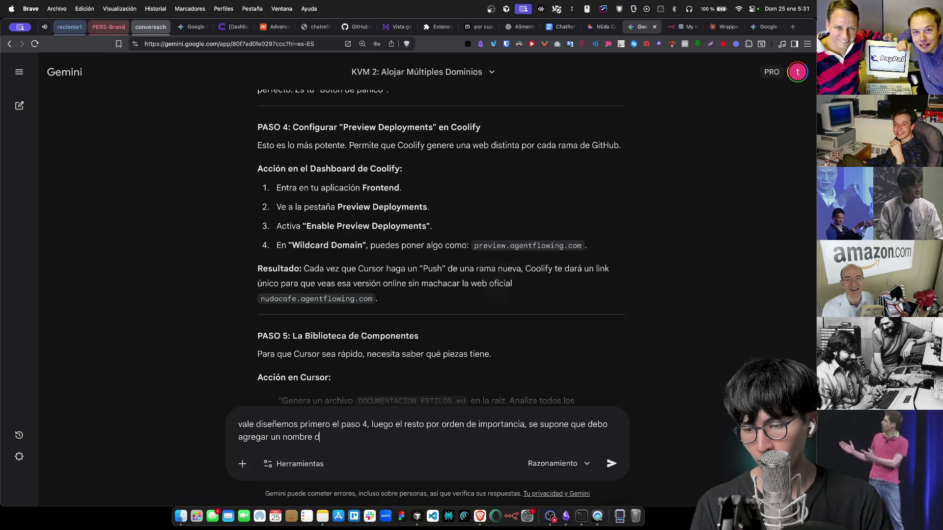
{"action": "type", "text": "e  a"}
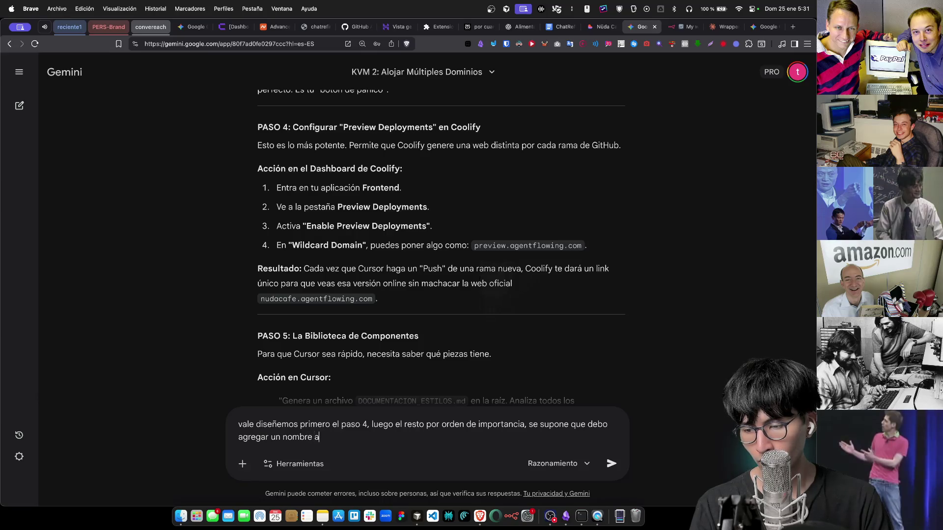
{"action": "type", "text": "ntes del dominio no? y confo"}
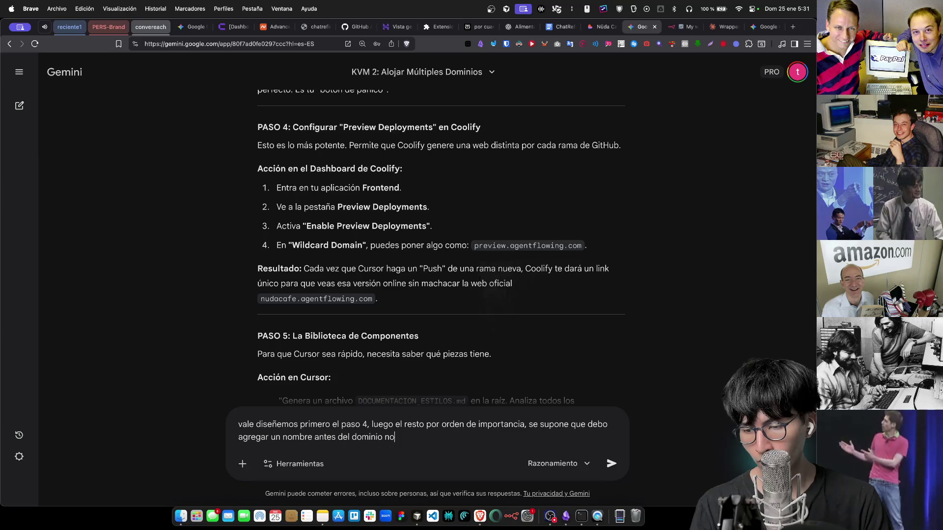
{"action": "key", "text": "BackSpace"}
{"action": "type", "text": "i"}
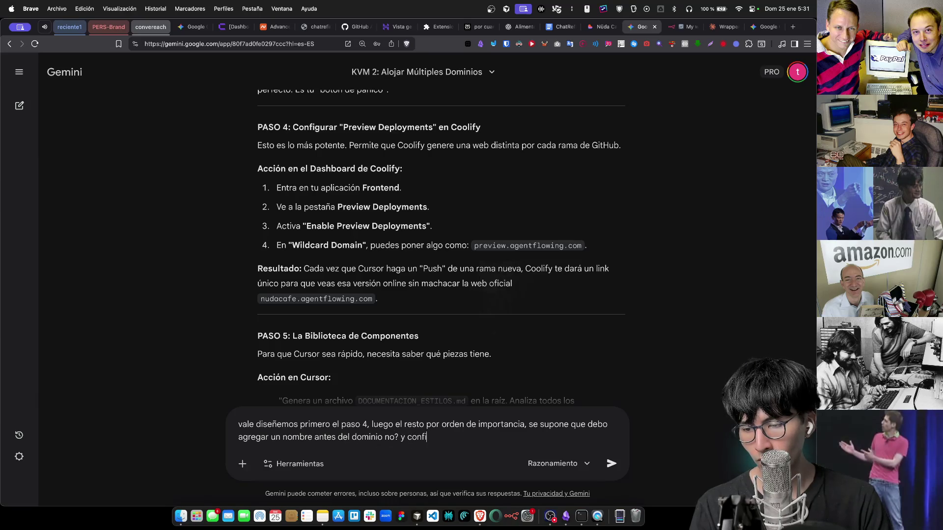
{"action": "type", "text": "gurarlo en namecheap, despu"}
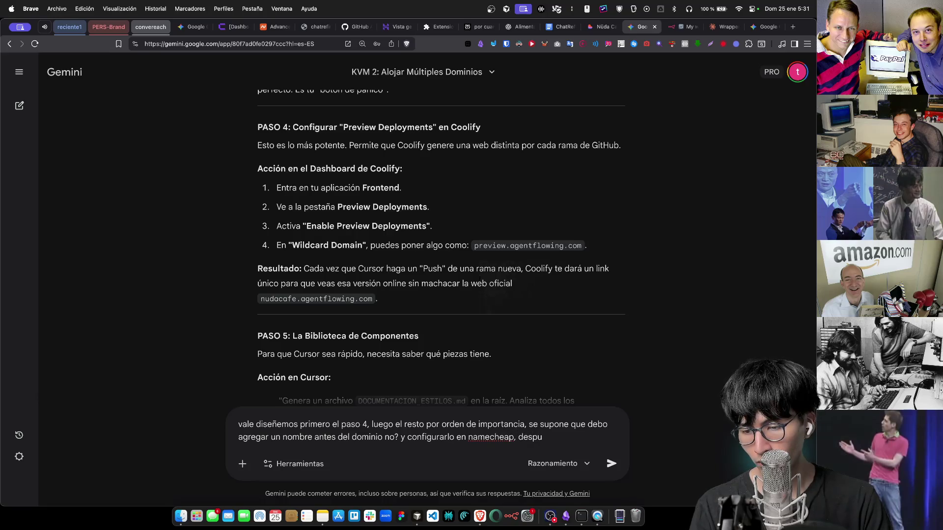
{"action": "type", "text": "es soo darle a una p"}
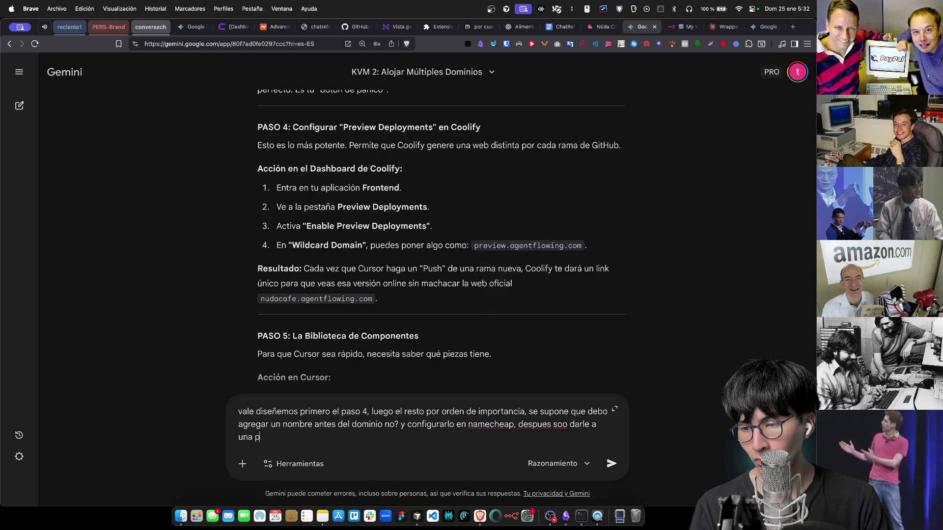
Finish the question about adding the Namecheap link as the wildcard domain and send it
{"action": "key", "text": "BackSpace"}
{"action": "key", "text": "BackSpace"}
{"action": "key", "text": "BackSpace"}
{"action": "key", "text": "BackSpace"}
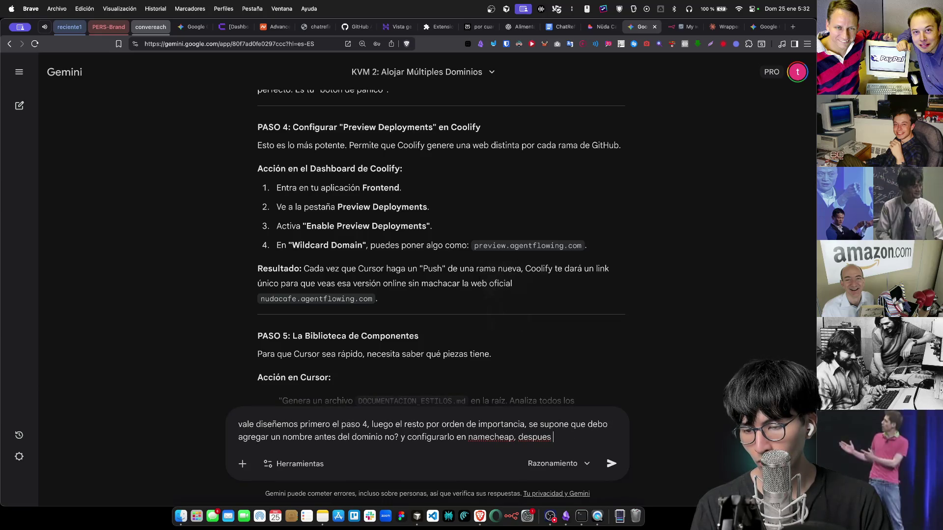
{"action": "type", "text": "añadir la web d"}
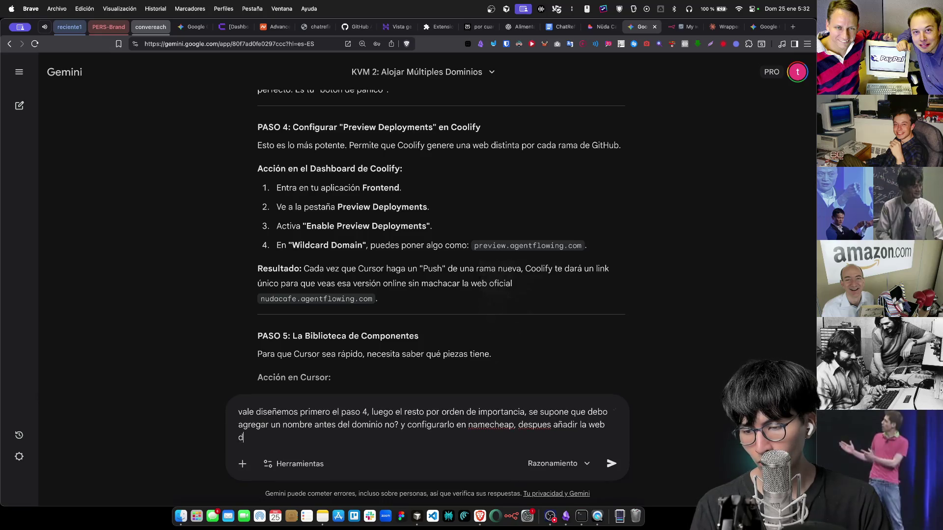
{"action": "key", "text": "BackSpace"}
{"action": "key", "text": "BackSpace"}
{"action": "key", "text": "BackSpace"}
{"action": "type", "text": "ese l"}
{"action": "key", "text": "BackSpace"}
{"action": "key", "text": "BackSpace"}
{"action": "key", "text": "BackSpace"}
{"action": "type", "text": "ese link"}
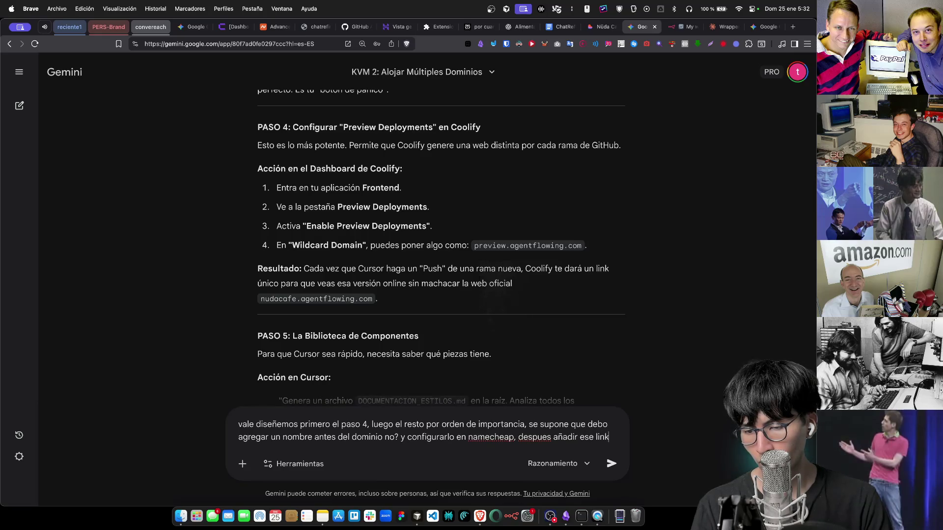
{"action": "type", "text": " de nameche"}
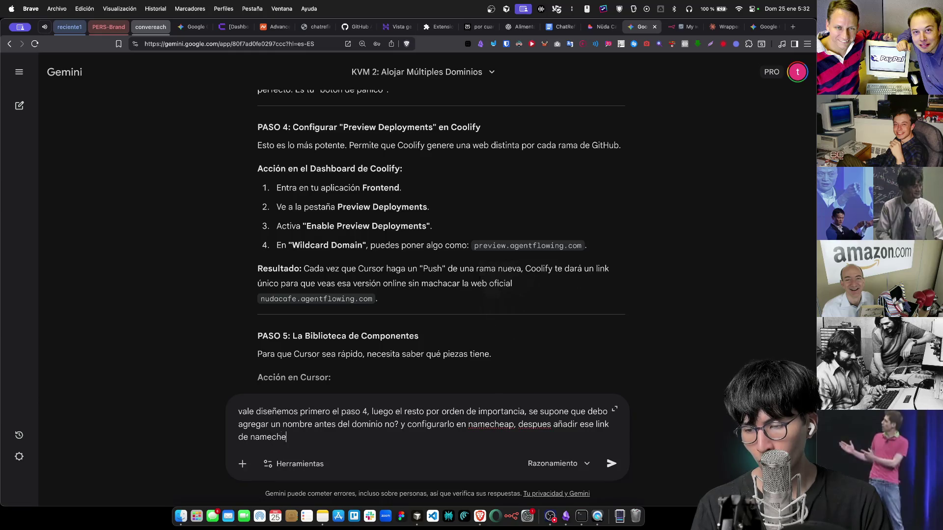
{"action": "type", "text": "ap a"}
{"action": "type", "text": "wild"}
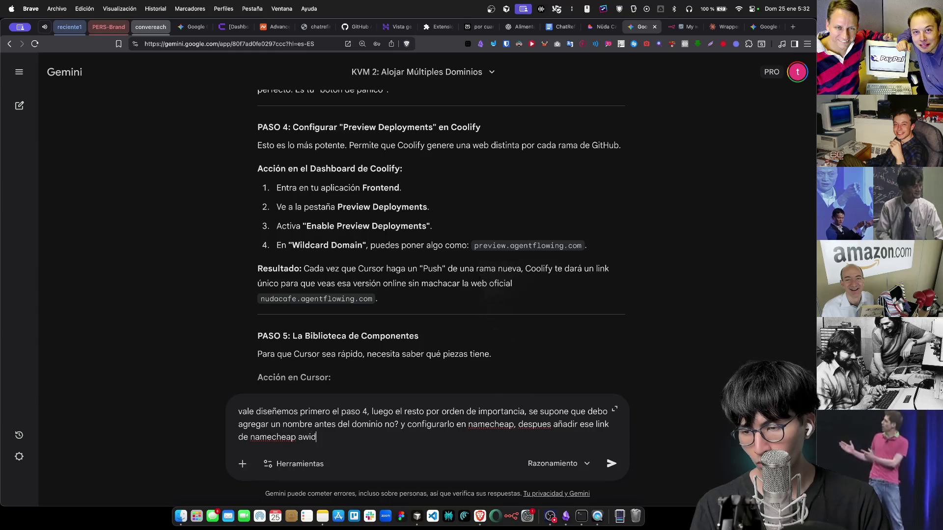
{"action": "key", "text": "BackSpace"}
{"action": "key", "text": "BackSpace"}
{"action": "key", "text": "BackSpace"}
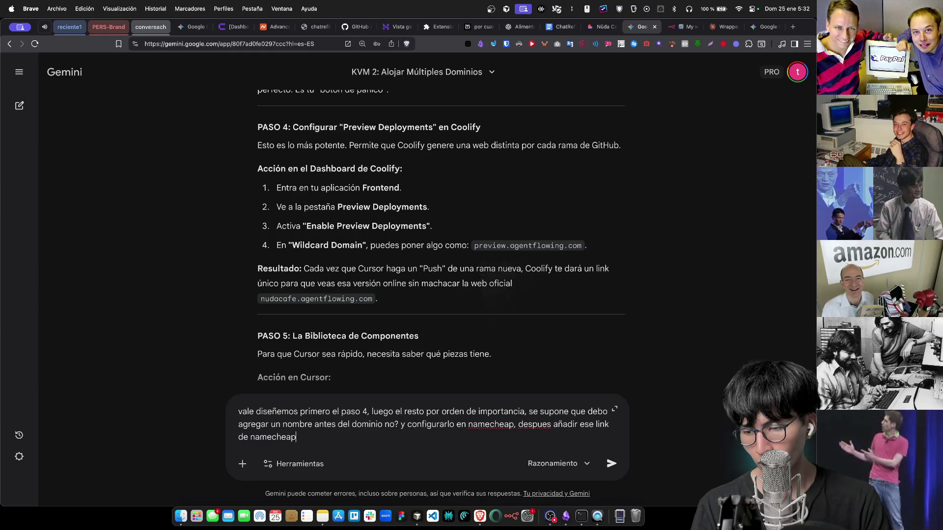
{"action": "type", "text": "awildcard d"}
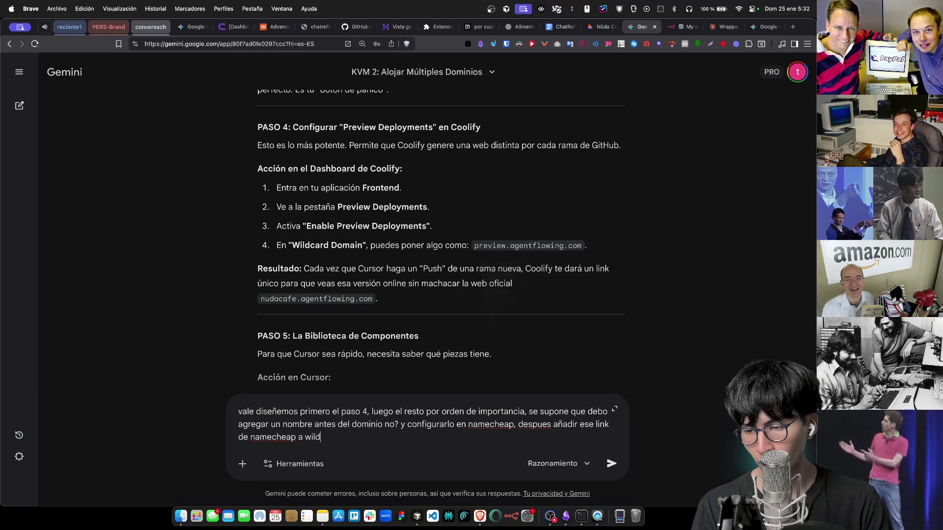
{"action": "type", "text": "omain?"}
{"action": "key", "text": "super+a"}
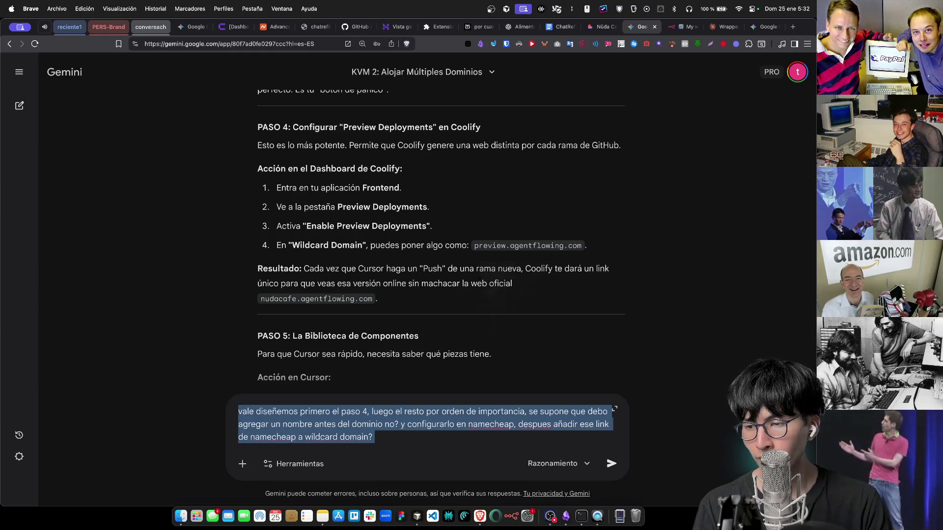
{"action": "key", "text": "Return"}
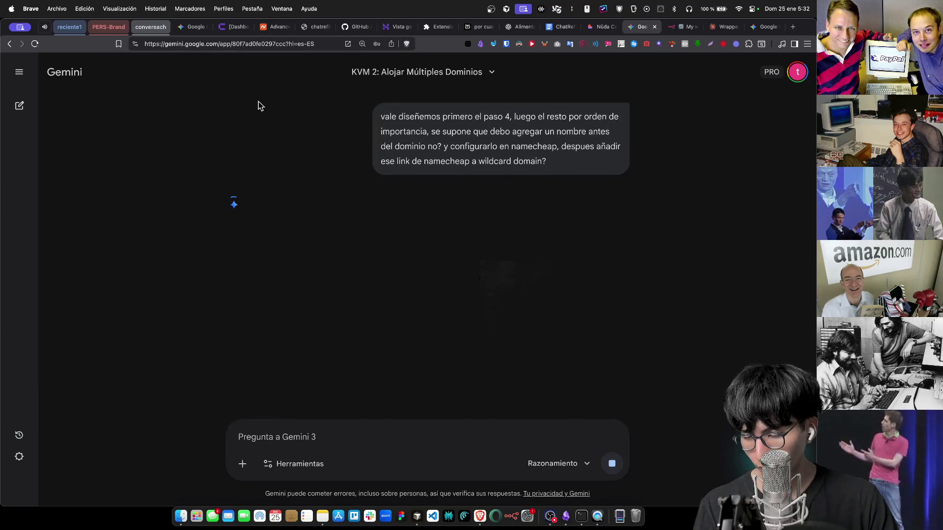
{"action": "left_click", "coordinate": [548, 523]}
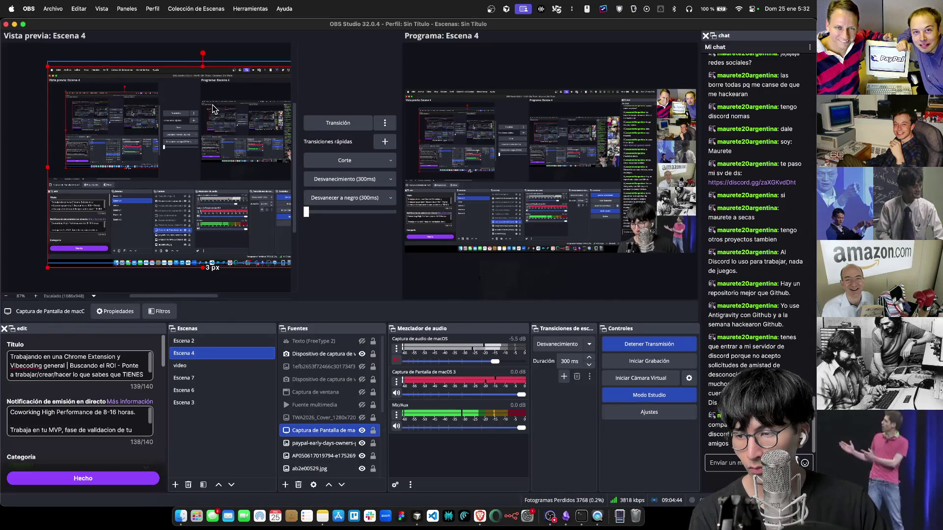
Move Escena 4's screen capture nearly out of frame and send that black layout live
{"action": "left_click_drag", "start_coordinate": [173, 86], "coordinate": [188, 276]}
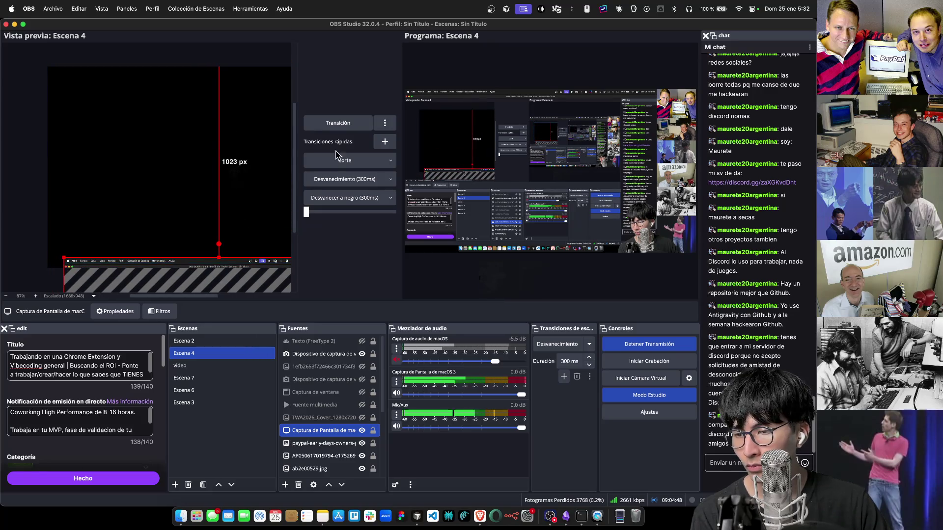
{"action": "left_click", "coordinate": [366, 164]}
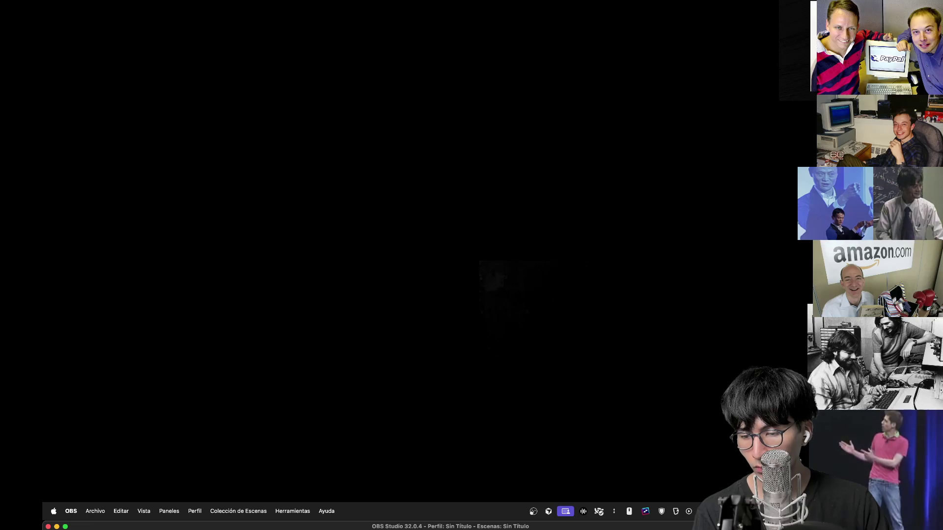
Return to the Brave browser while the black privacy screen stays live
{"action": "key", "text": "super+Tab"}
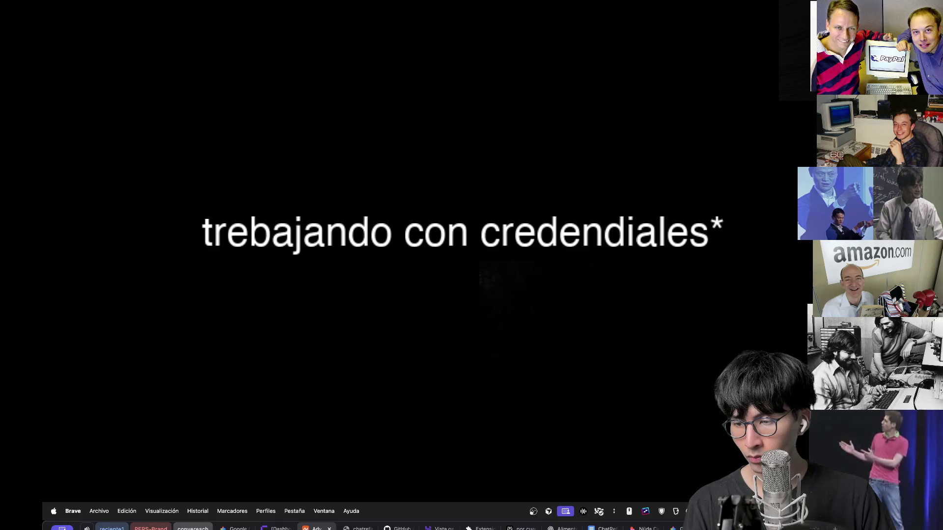
Reorder the Brave tabs, moving the Adv tab to the end and the dashboard tab near it
{"action": "key", "text": "super+alt+Left"}
{"action": "key", "text": "super+alt+Left"}
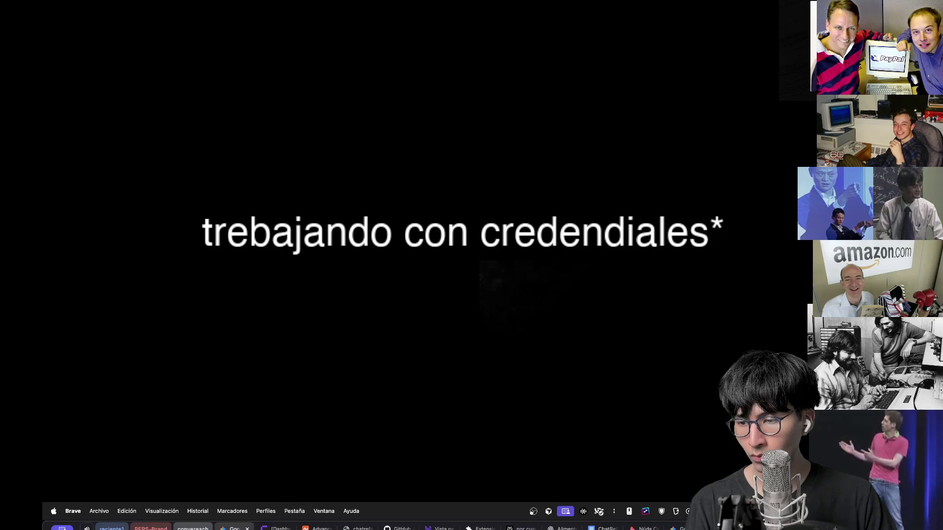
{"action": "key", "text": "super+alt+Right"}
{"action": "key", "text": "super+alt+Right"}
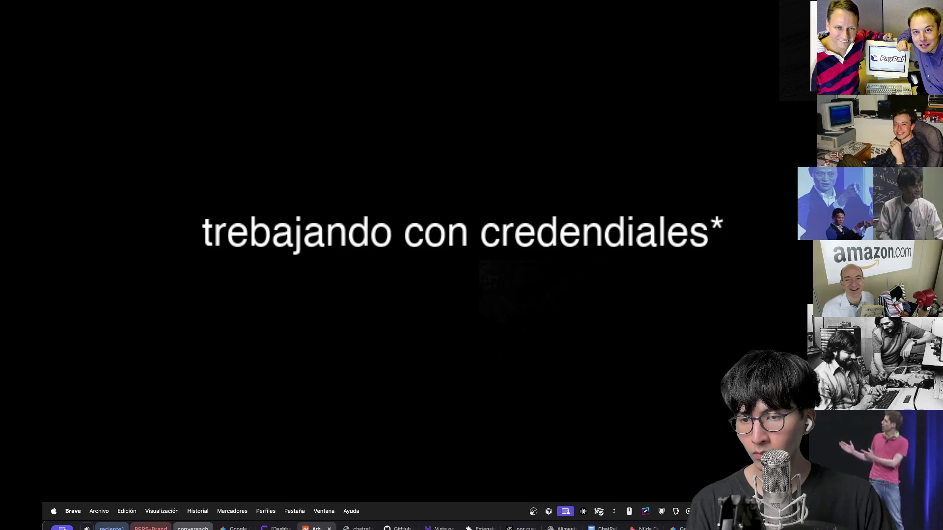
{"action": "left_click_drag", "start_coordinate": [316, 529], "coordinate": [678, 529]}
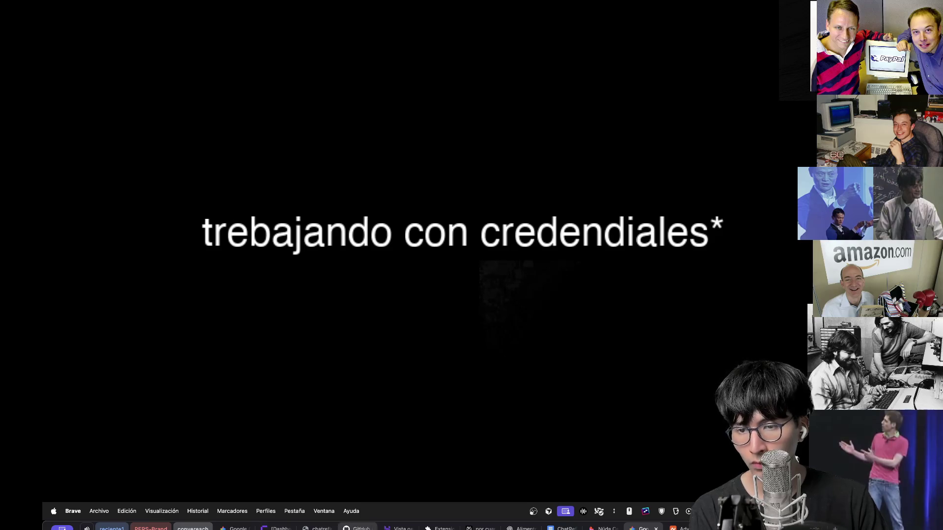
{"action": "left_click_drag", "start_coordinate": [280, 528], "coordinate": [644, 529]}
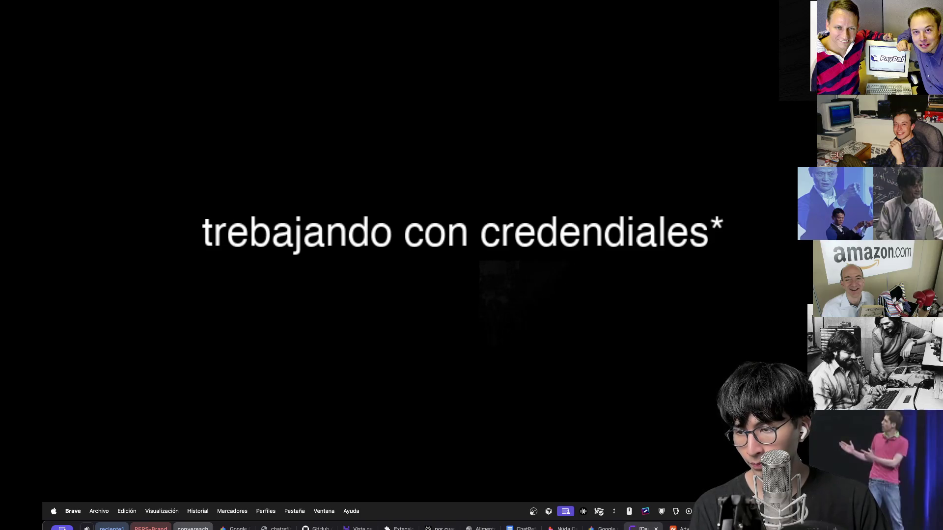
Flip back and forth between the Google and dashboard tabs several times
{"action": "key", "text": "ctrl+shift+Tab"}
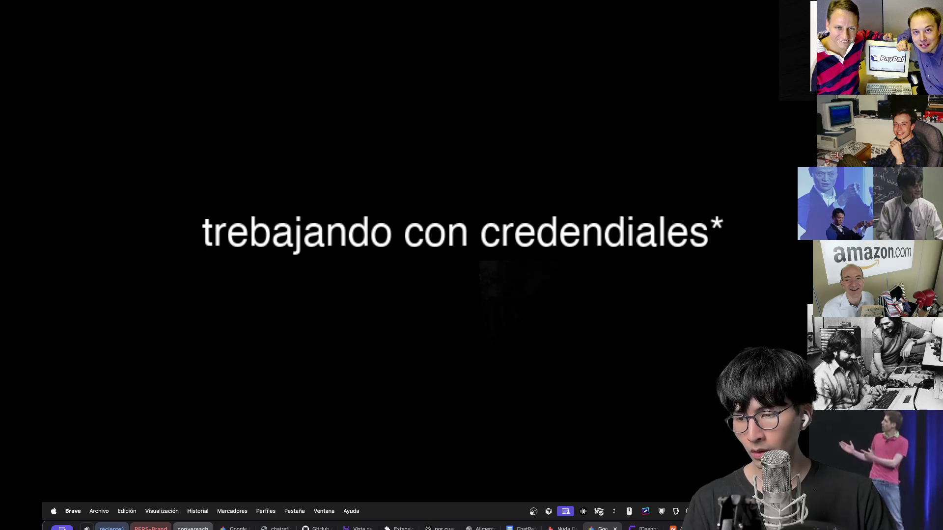
{"action": "key", "text": "ctrl+Tab"}
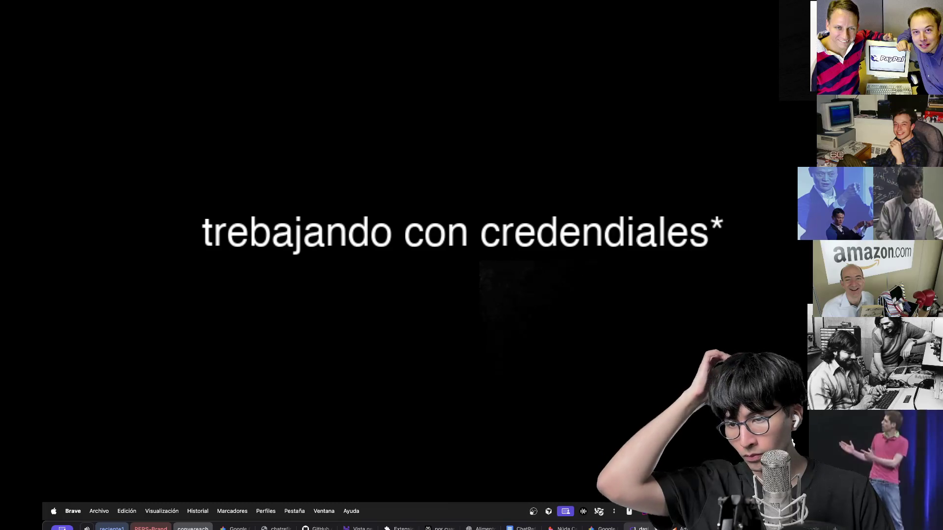
{"action": "key", "text": "ctrl+shift+Tab"}
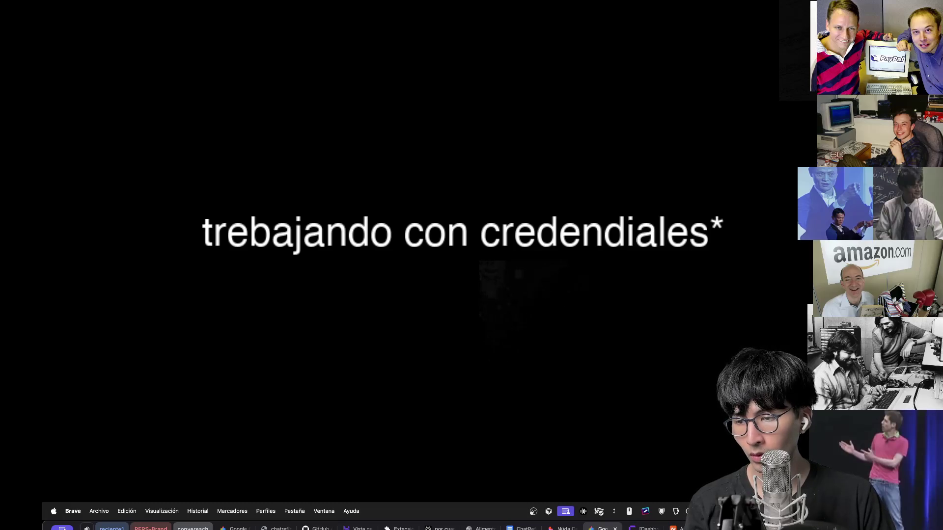
{"action": "key", "text": "ctrl+Tab"}
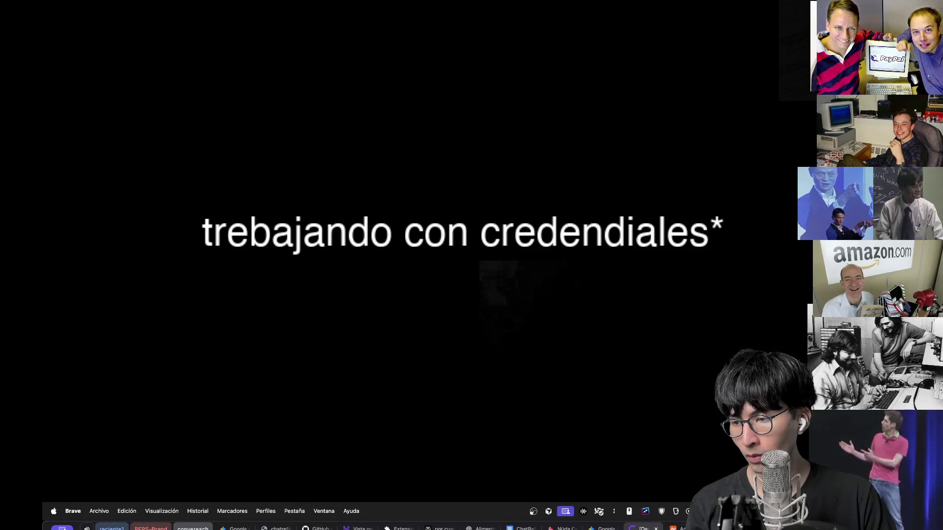
{"action": "key", "text": "ctrl+shift+Tab"}
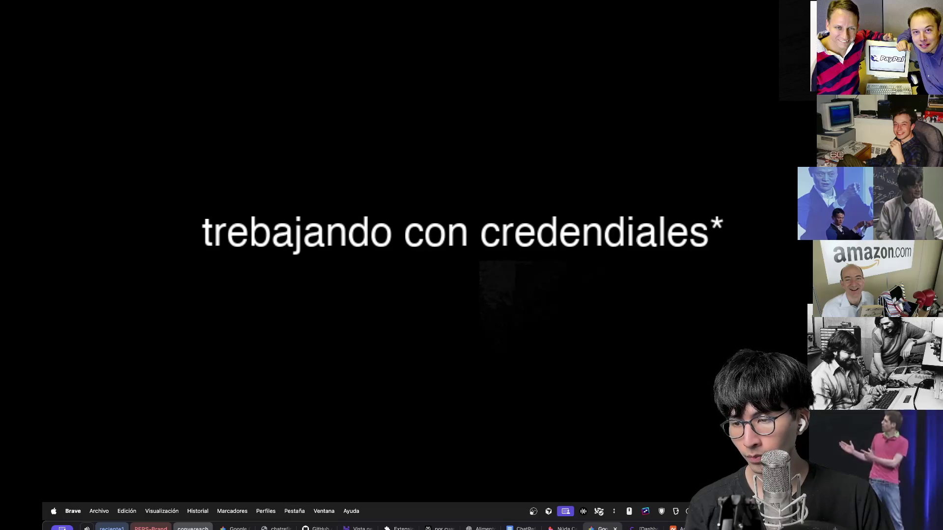
{"action": "key", "text": "ctrl+Tab"}
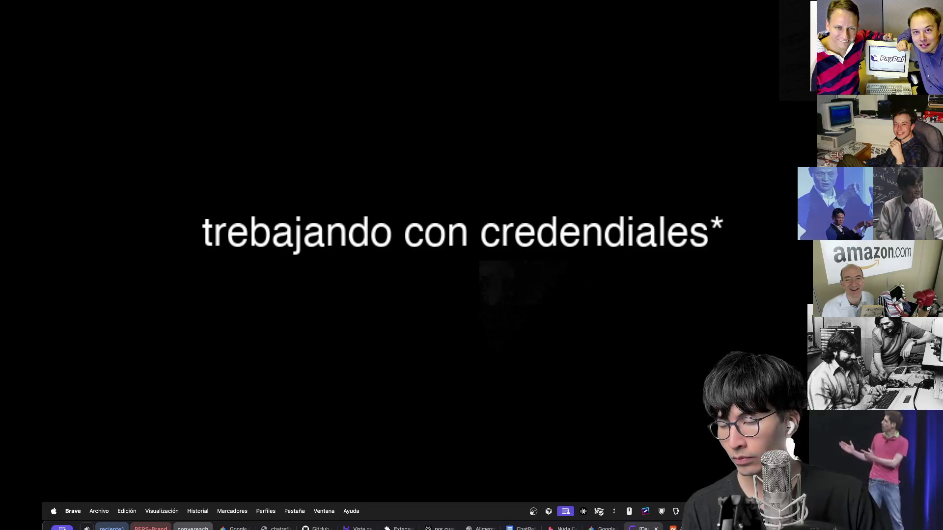
{"action": "key", "text": "ctrl+shift+Tab"}
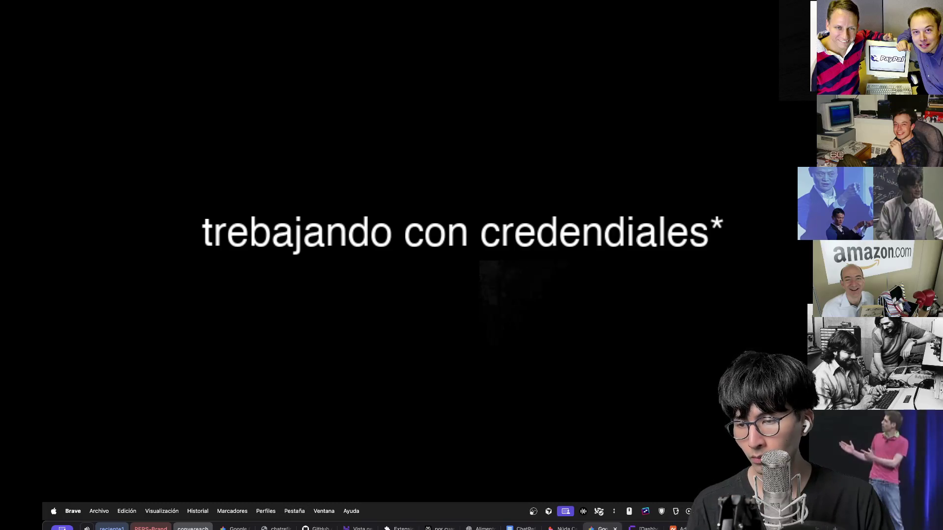
{"action": "key", "text": "ctrl+Tab"}
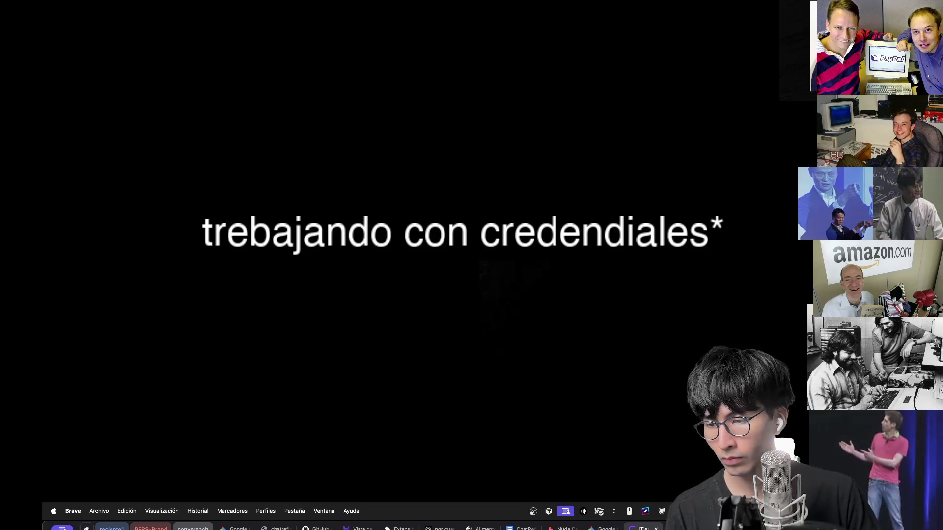
{"action": "key", "text": "ctrl+shift+Tab"}
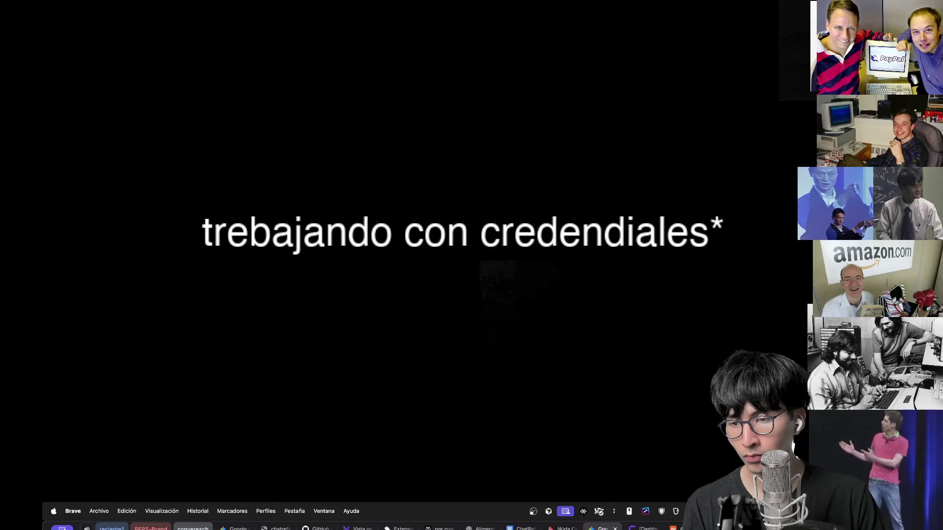
{"action": "key", "text": "ctrl+Tab"}
{"action": "key", "text": "ctrl+shift+Tab"}
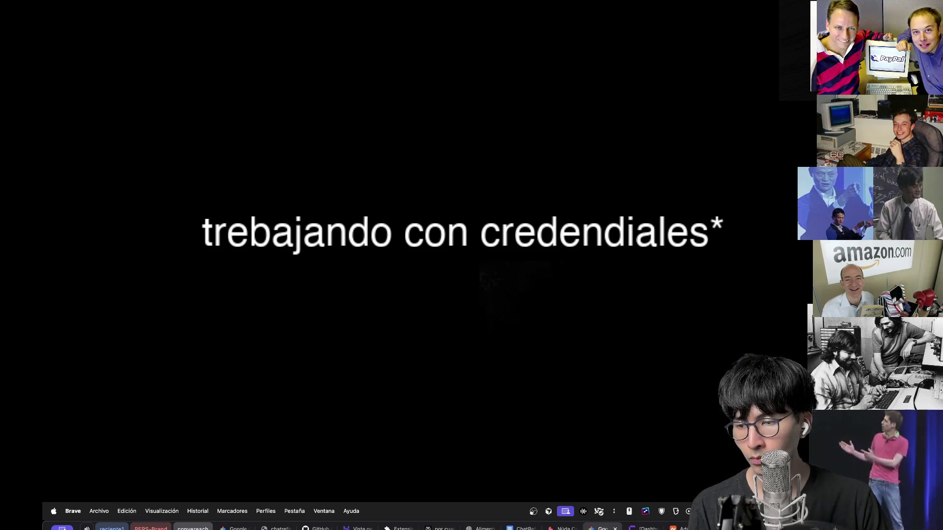
{"action": "key", "text": "ctrl+Tab"}
{"action": "key", "text": "ctrl+Tab"}
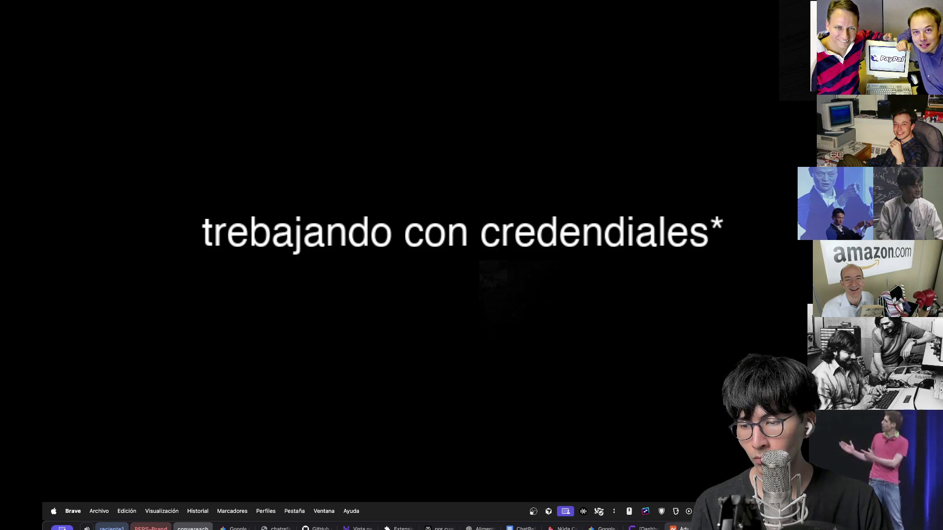
{"action": "key", "text": "ctrl+shift+Tab"}
{"action": "key", "text": "ctrl+shift+Tab"}
{"action": "key", "text": "ctrl+shift+Tab"}
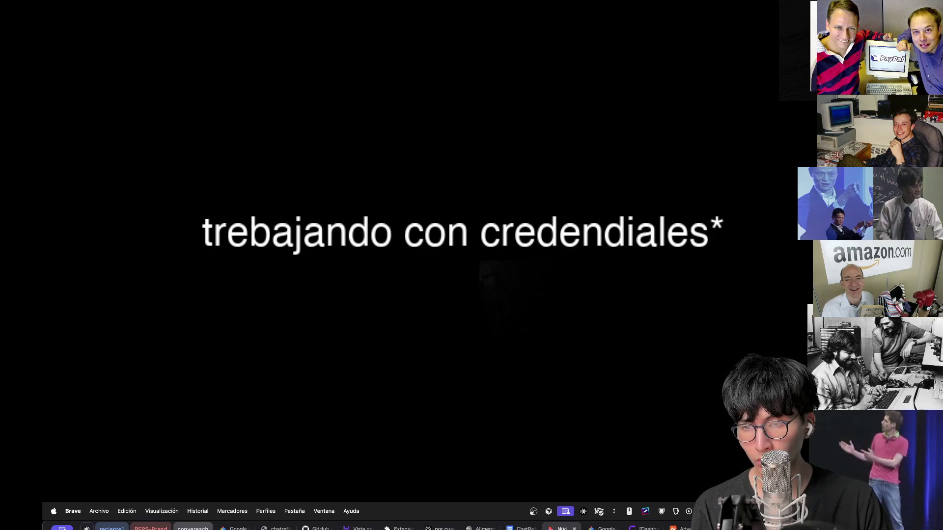
{"action": "key", "text": "ctrl+Tab"}
{"action": "key", "text": "ctrl+Tab"}
{"action": "key", "text": "ctrl+Tab"}
{"action": "key", "text": "ctrl+shift+Tab"}
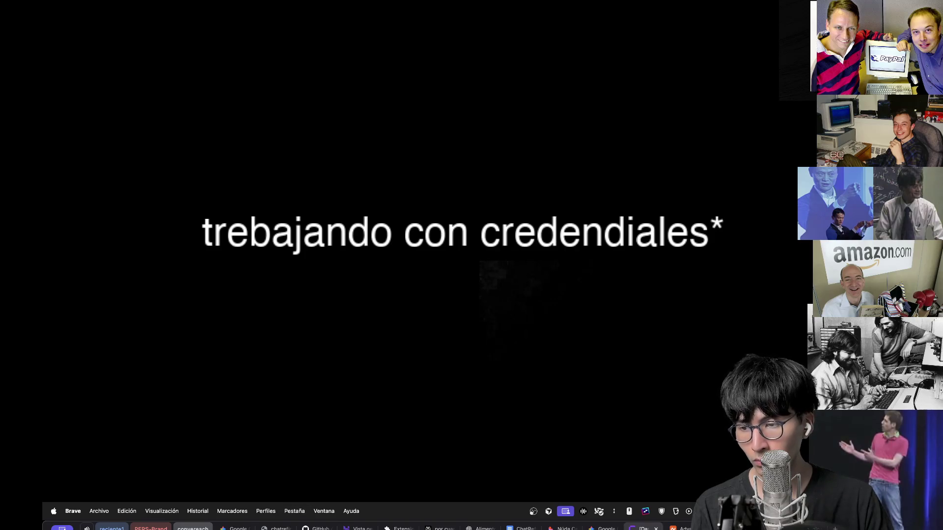
Copy the selection, then keep comparing the dashboard tab with the Google tab, ending on Google
{"action": "key", "text": "super+c"}
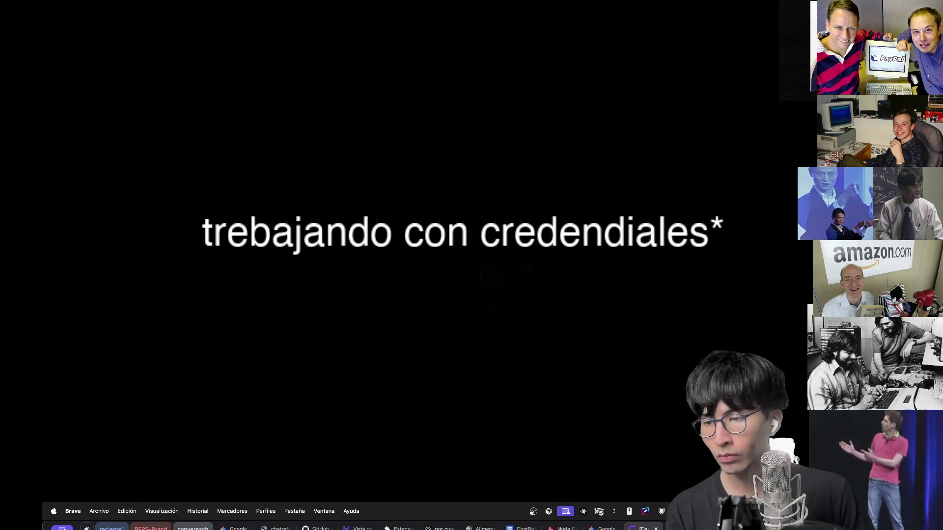
{"action": "key", "text": "super+alt+Left"}
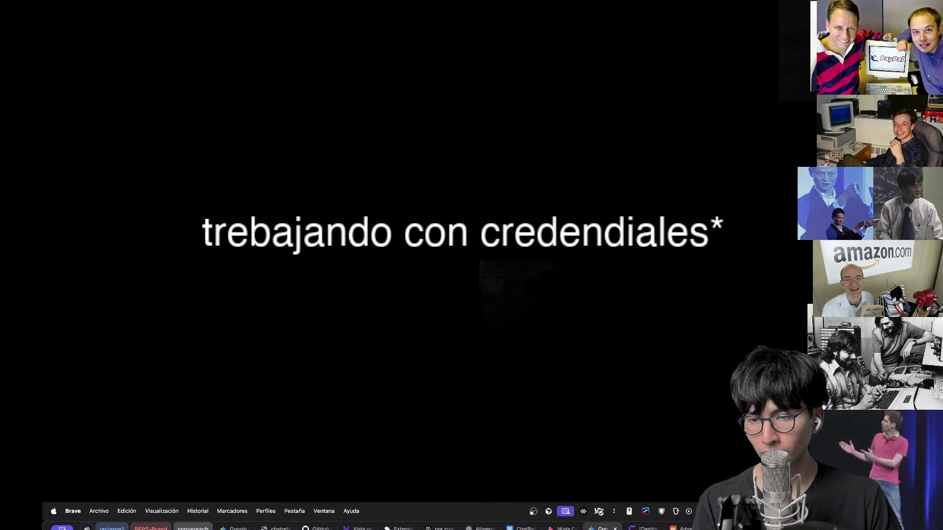
{"action": "key", "text": "ctrl+Tab"}
{"action": "key", "text": "ctrl+shift+Tab"}
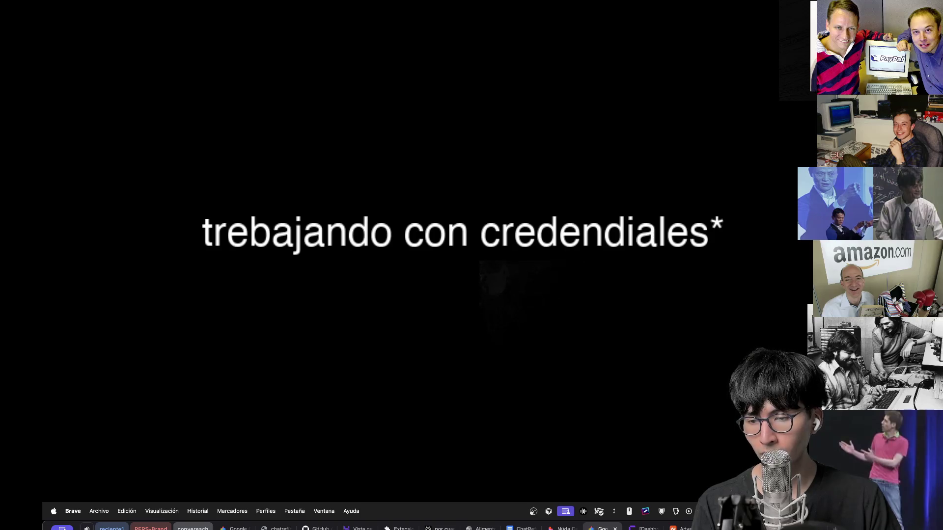
{"action": "key", "text": "ctrl+Tab"}
{"action": "key", "text": "ctrl+shift+Tab"}
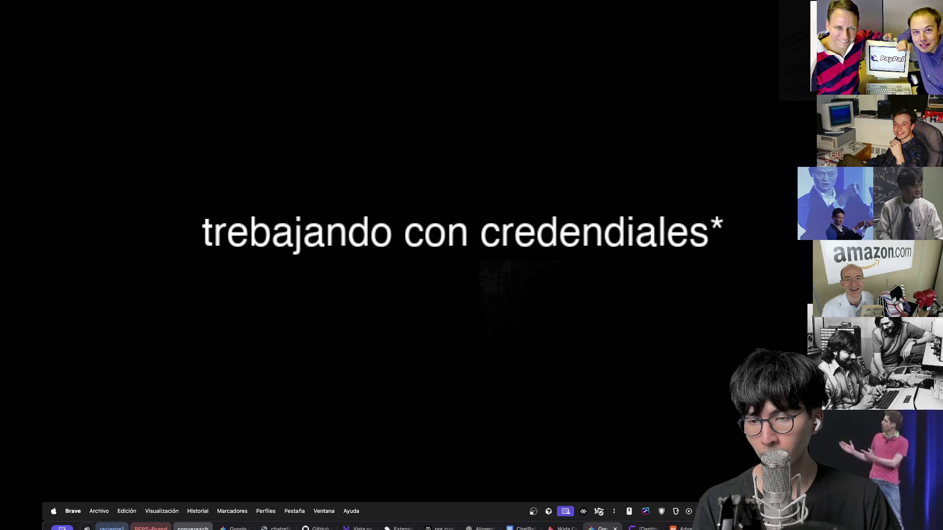
{"action": "key", "text": "ctrl+Tab"}
{"action": "key", "text": "ctrl+shift+Tab"}
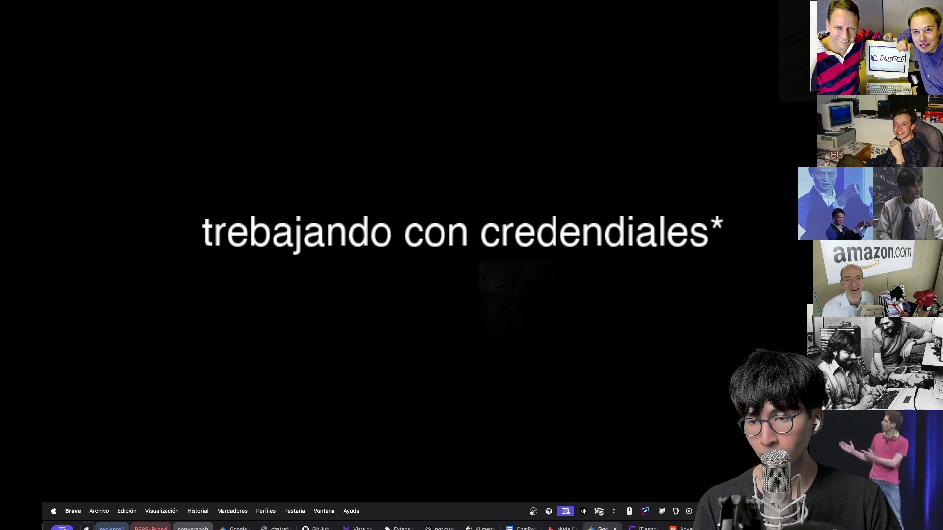
{"action": "key", "text": "ctrl+Tab"}
{"action": "key", "text": "ctrl+shift+Tab"}
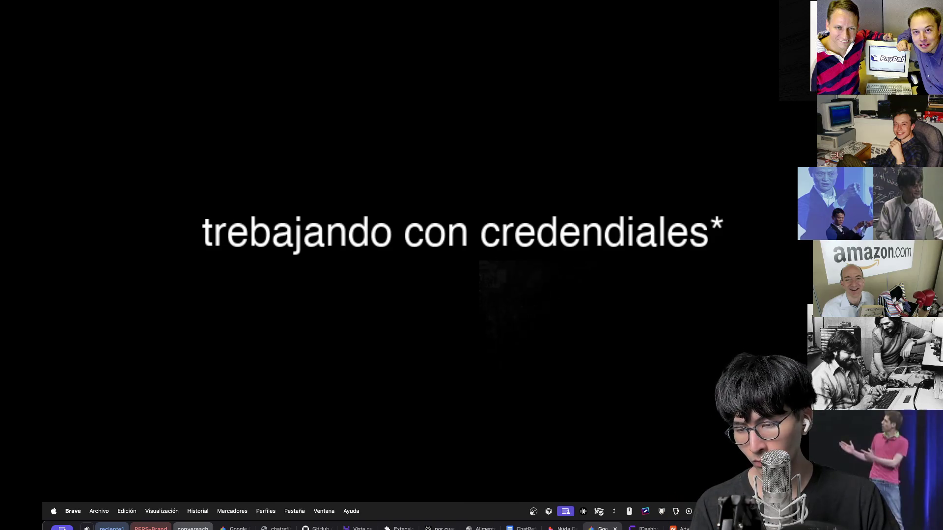
{"action": "key", "text": "ctrl+Tab"}
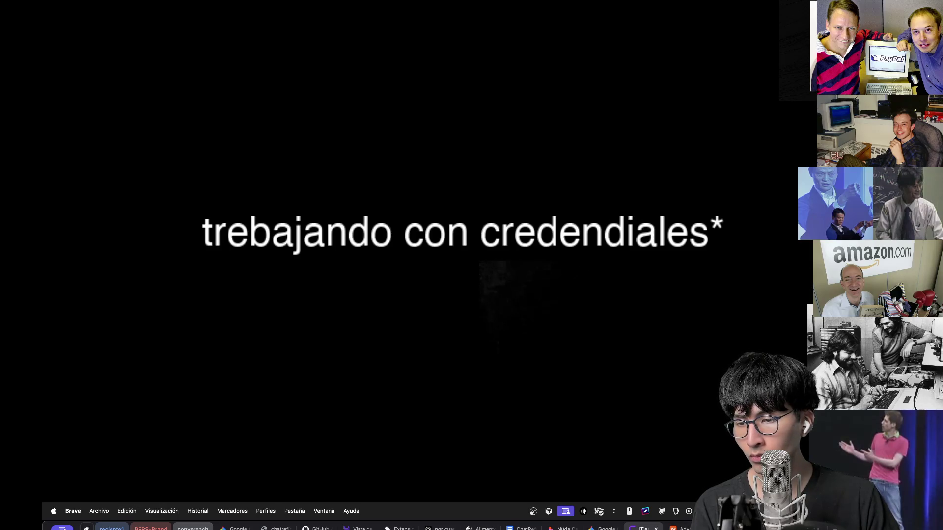
{"action": "key", "text": "ctrl+shift+Tab"}
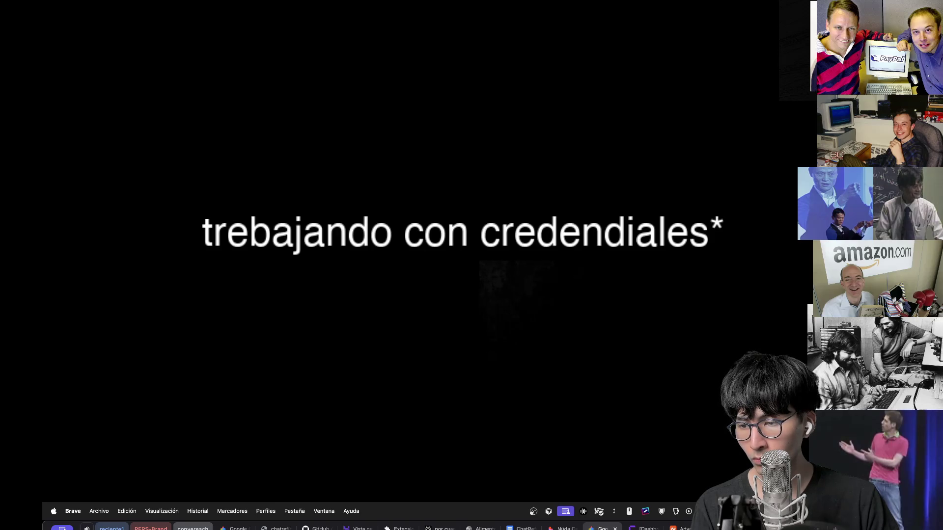
{"action": "key", "text": "ctrl+Tab"}
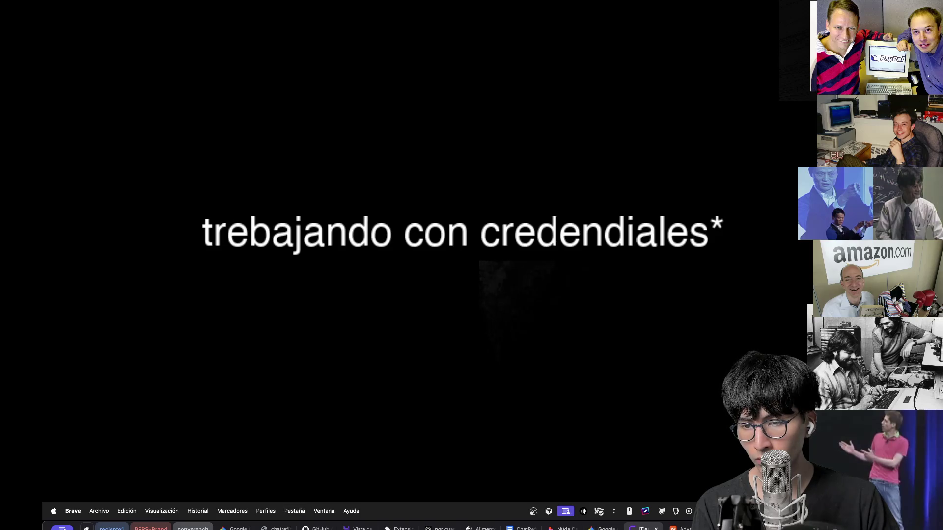
{"action": "key", "text": "ctrl+shift+Tab"}
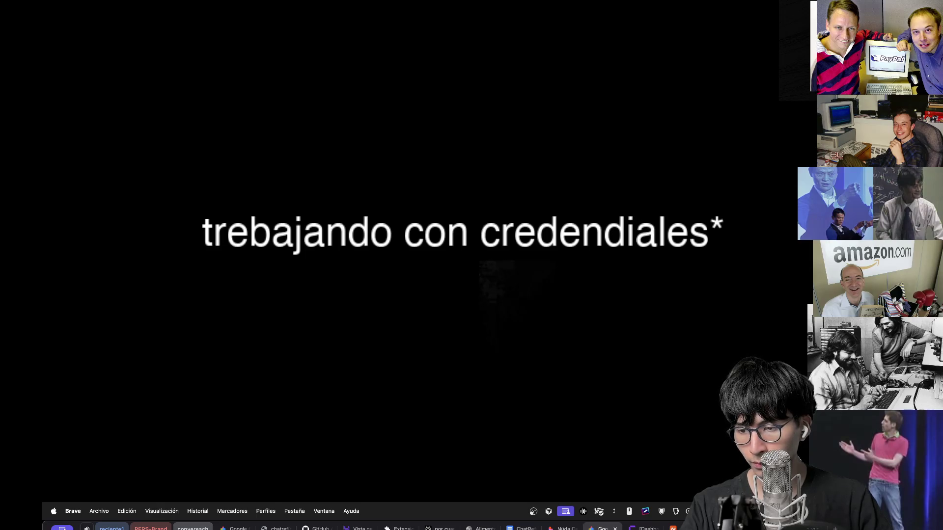
{"action": "key", "text": "super+Tab"}
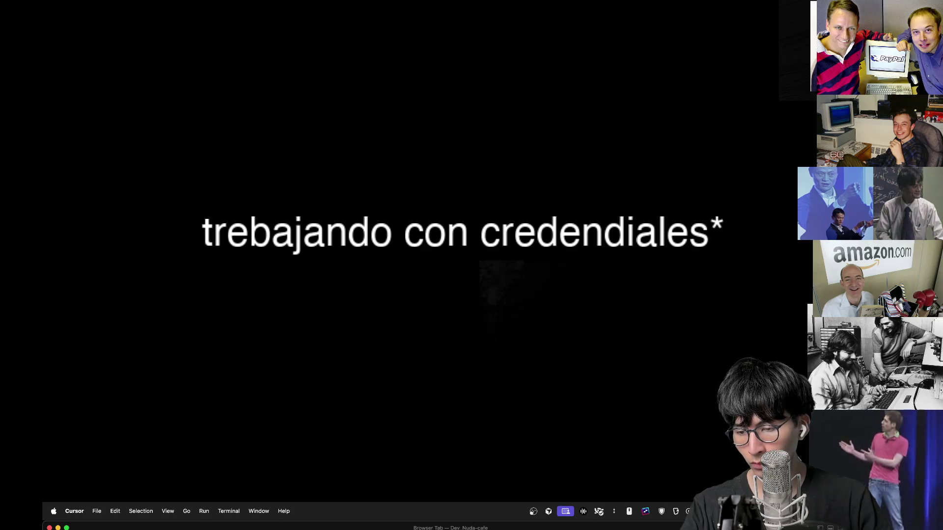
{"action": "key", "text": "super+Tab"}
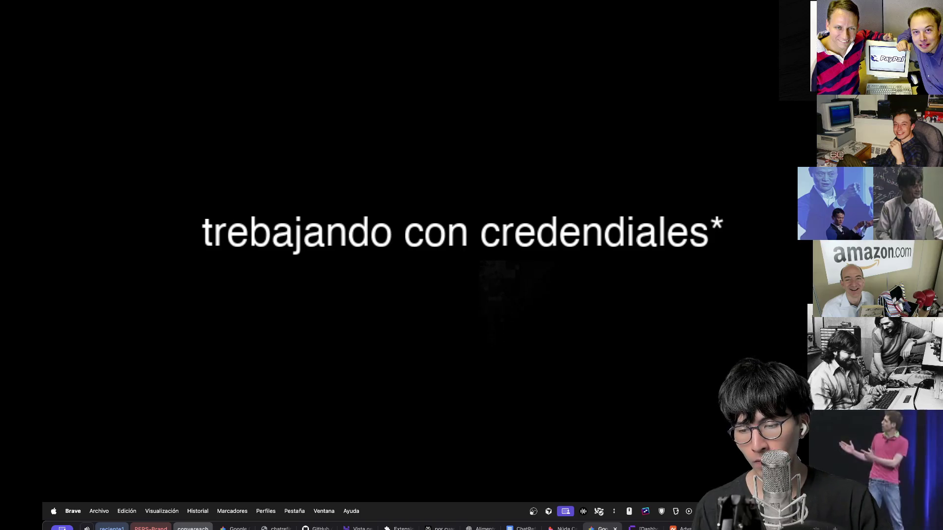
{"action": "key", "text": "super+Tab"}
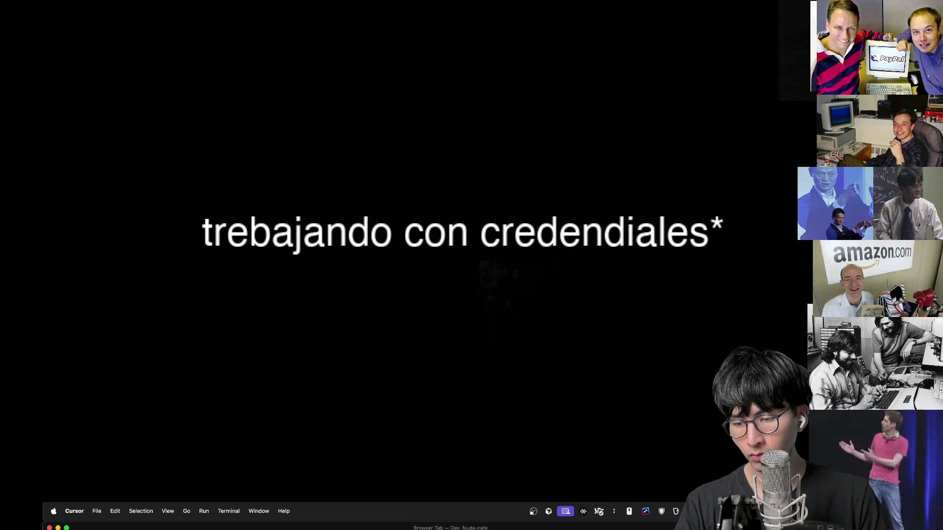
{"action": "key", "text": "super+Tab"}
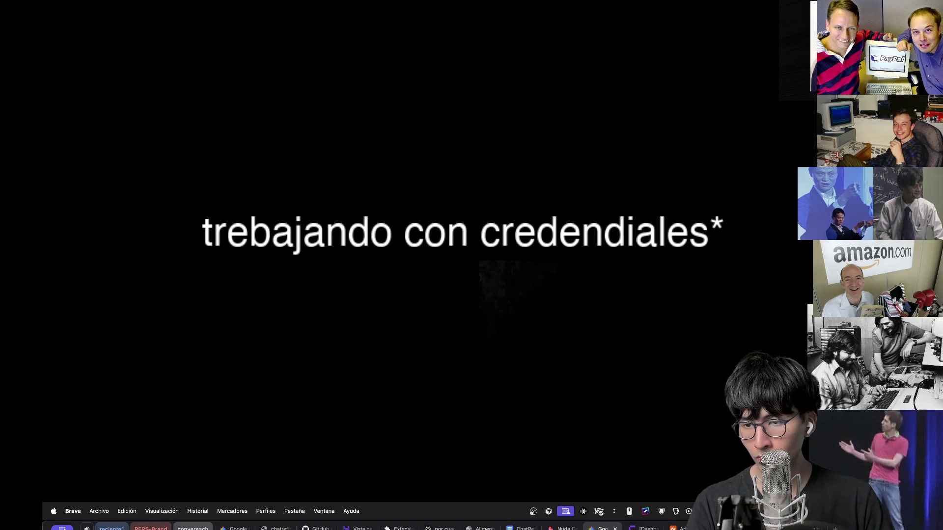
Glance at the neighbouring Brave tab, return to the original, then switch to Cursor
{"action": "left_click", "coordinate": [560, 528]}
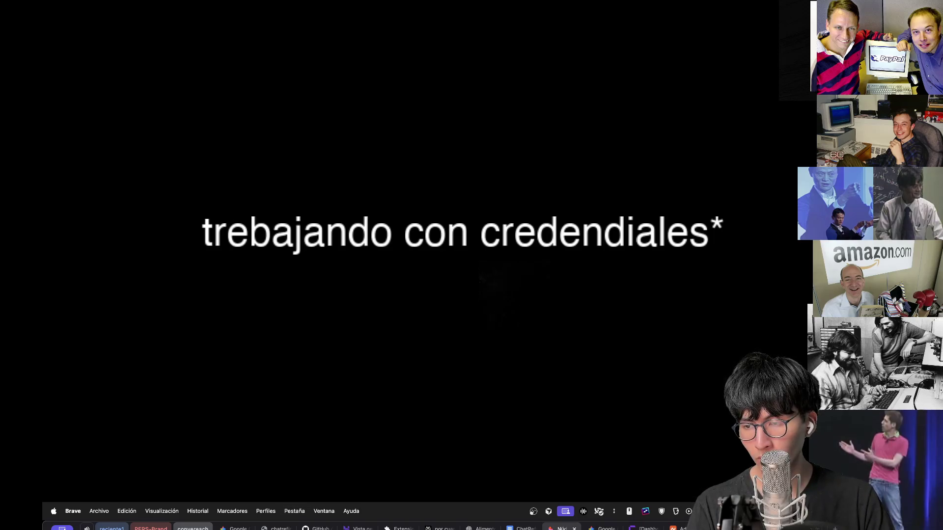
{"action": "key", "text": "ctrl+Tab"}
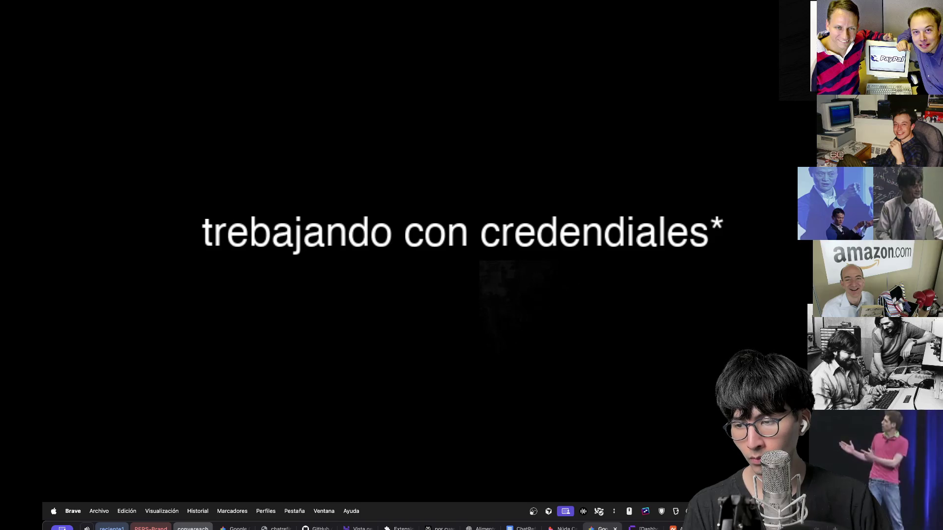
{"action": "key", "text": "super+Tab"}
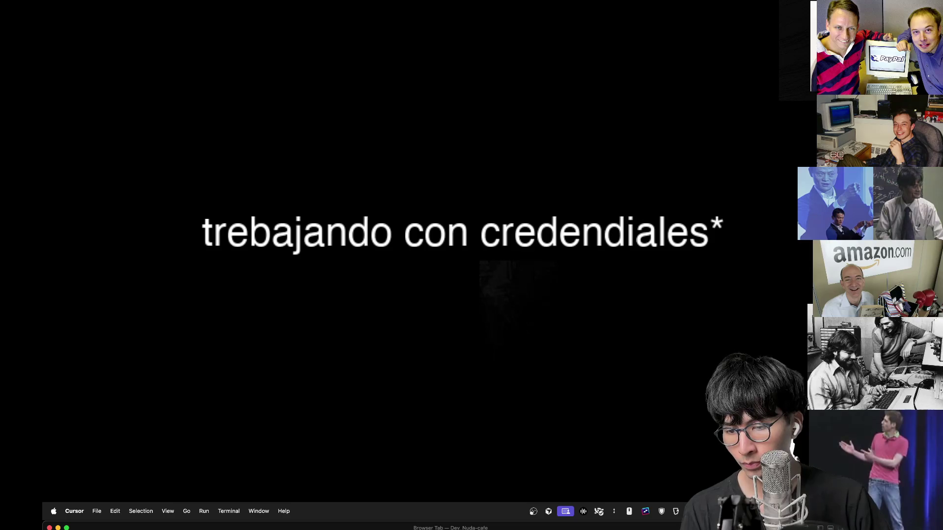
Open a new terminal in Cursor, then switch to Brave and back to Cursor
{"action": "left_click", "coordinate": [236, 513]}
{"action": "left_click", "coordinate": [249, 527]}
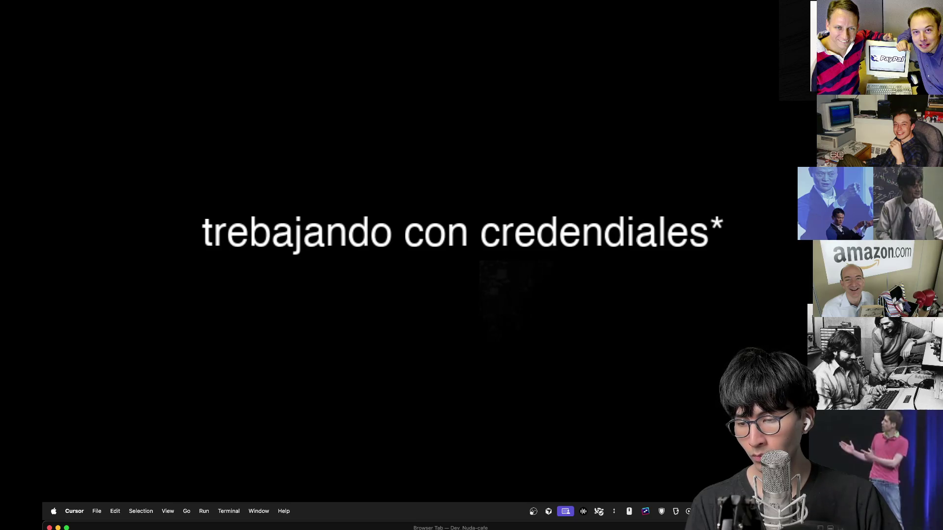
{"action": "key", "text": "super+Tab"}
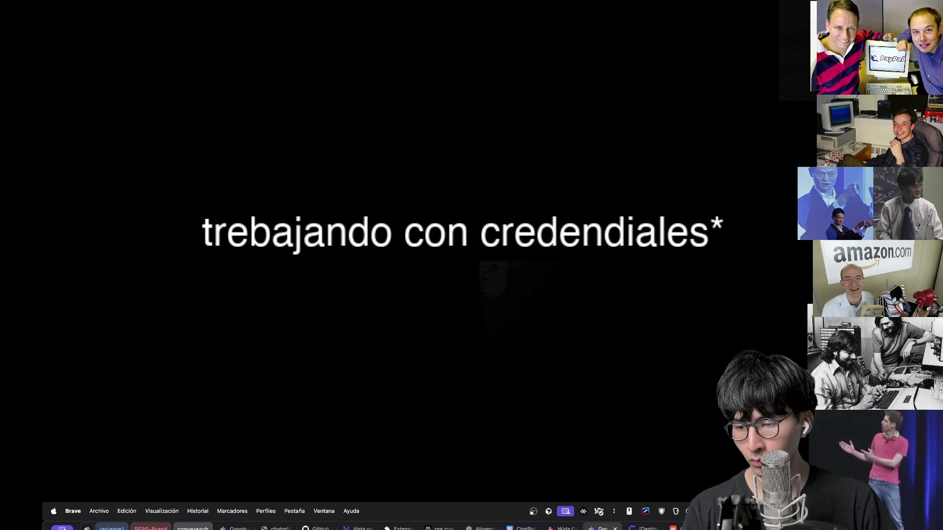
{"action": "key", "text": "super+Tab"}
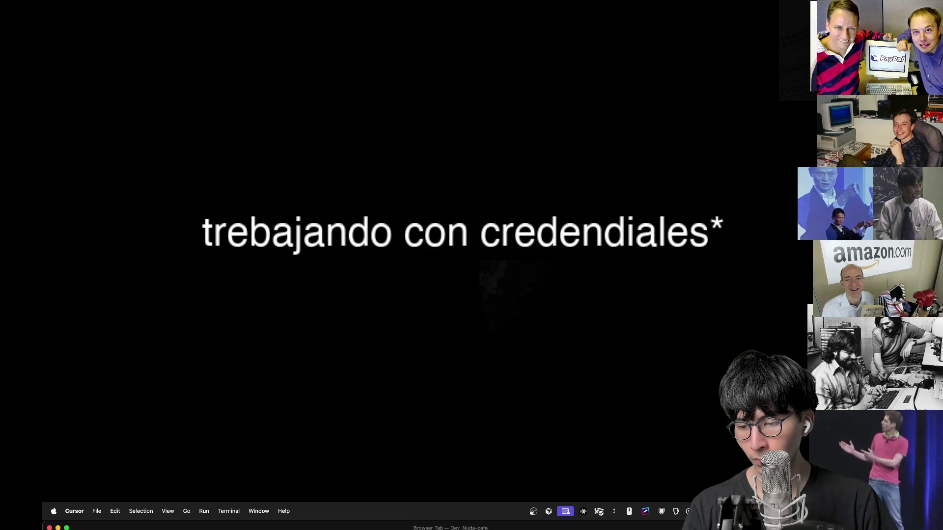
Switch to the Brave browser, later returning to the Cursor editor
{"action": "key", "text": "super+Tab"}
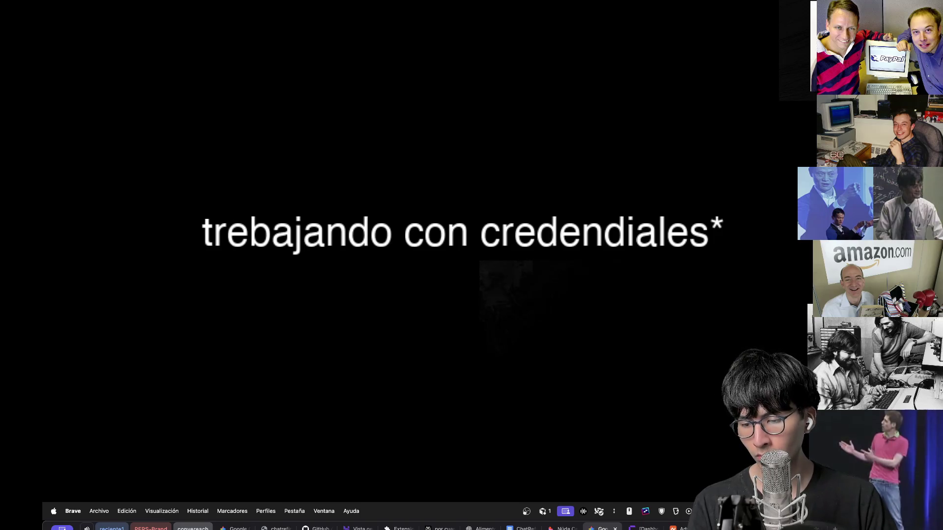
{"action": "key", "text": "super+Tab"}
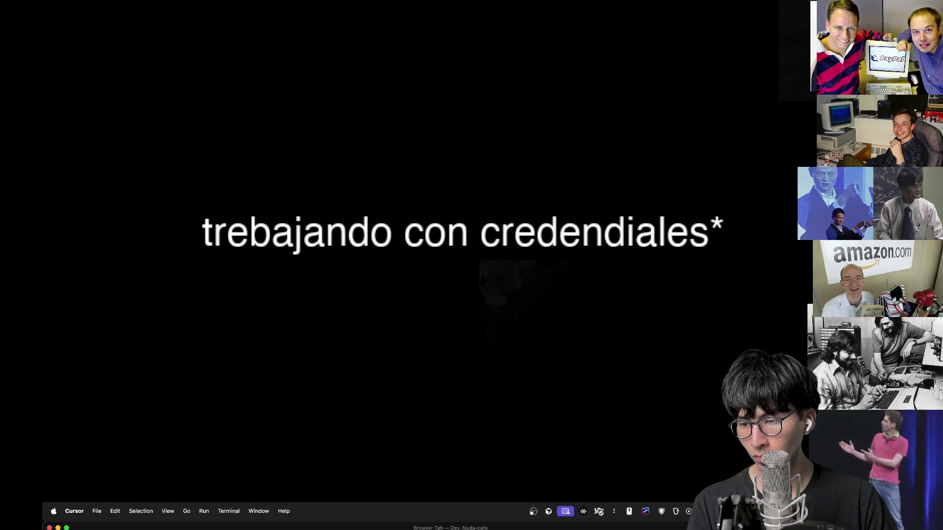
{"action": "key", "text": "super+Tab"}
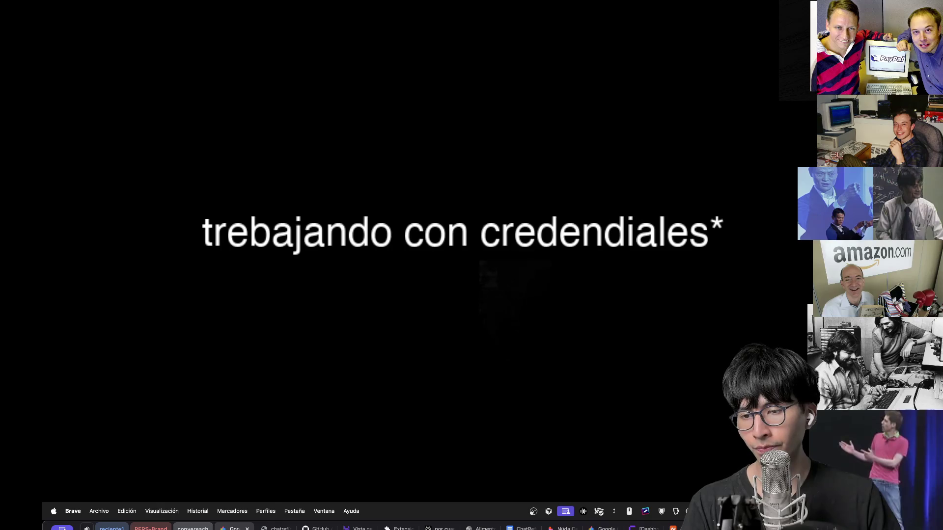
Look through the Nüda, chat and Gemini browser pages, then switch to Cursor and back to Brave
{"action": "left_click", "coordinate": [560, 529]}
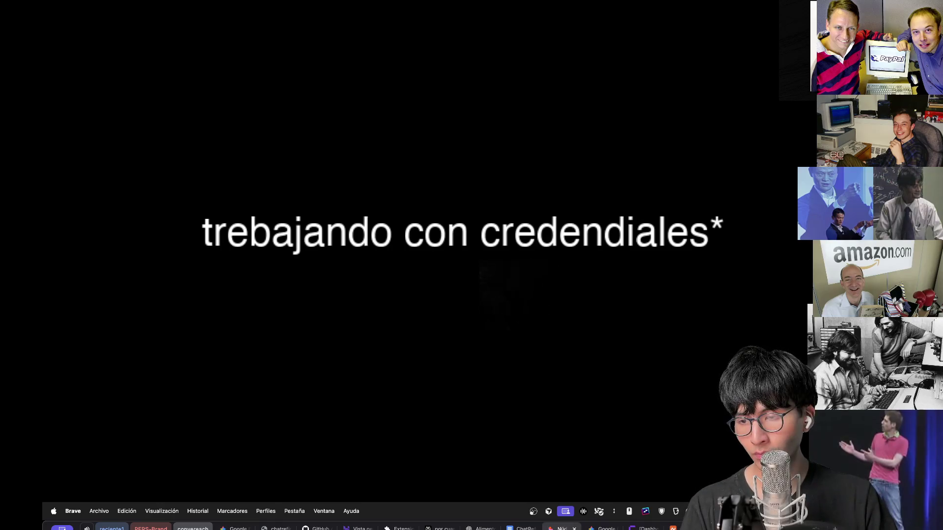
{"action": "left_click", "coordinate": [520, 528]}
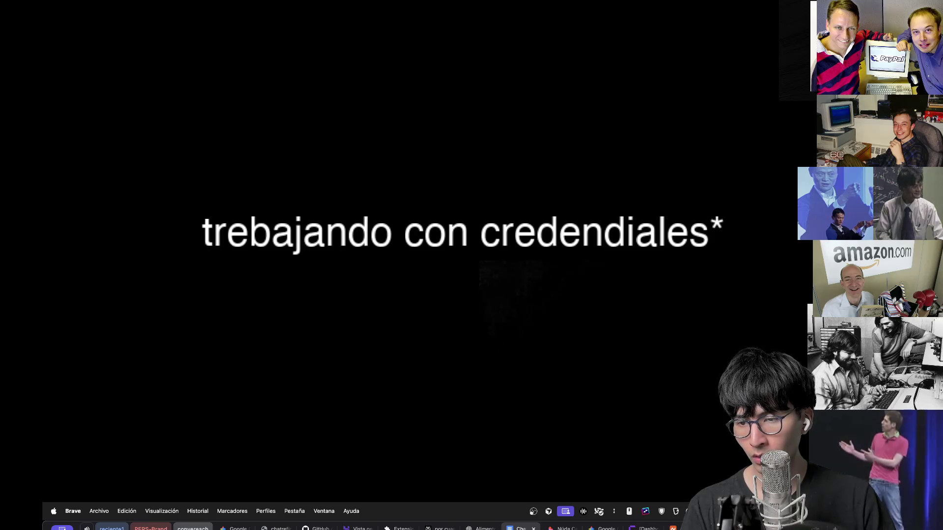
{"action": "left_click", "coordinate": [602, 528]}
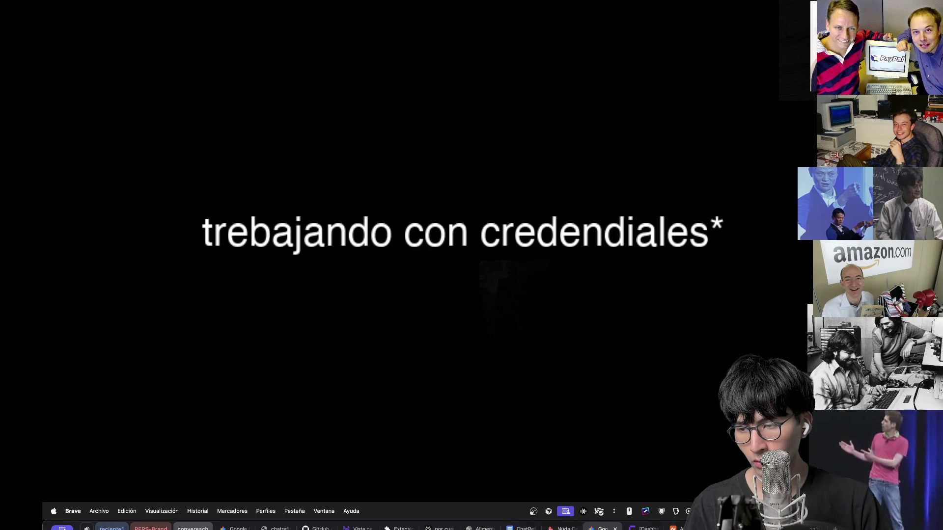
{"action": "key", "text": "super+Tab"}
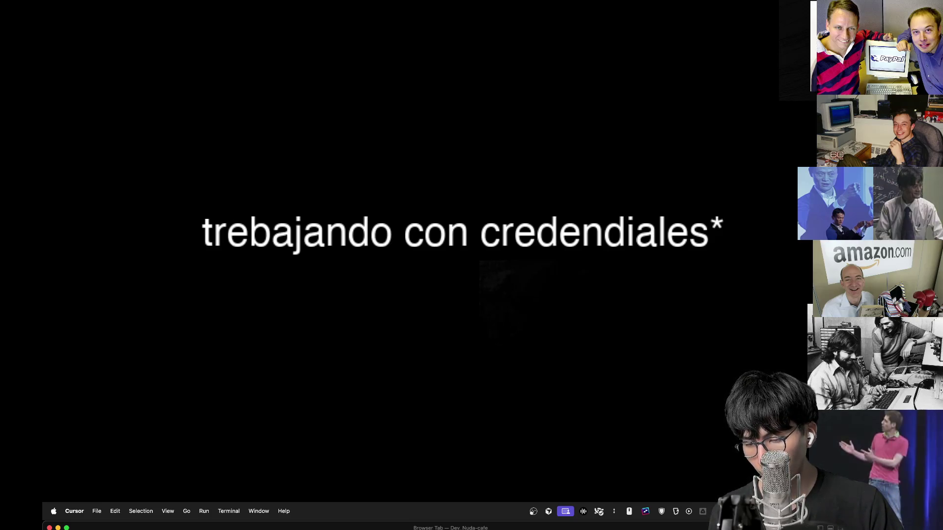
{"action": "key", "text": "super+Tab"}
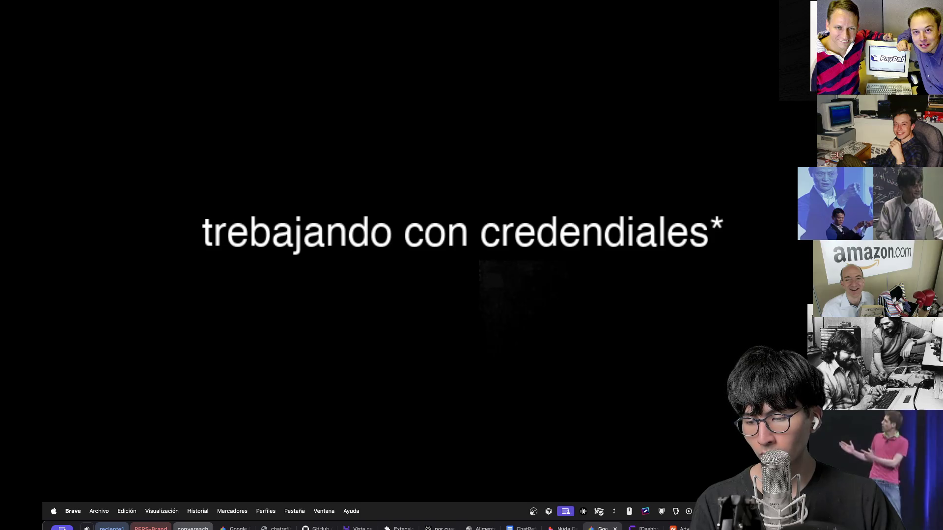
Alternate between Brave and Cursor with Cmd+Tab seven times, finishing with a switch toward Cursor
{"action": "key", "text": "super+Tab"}
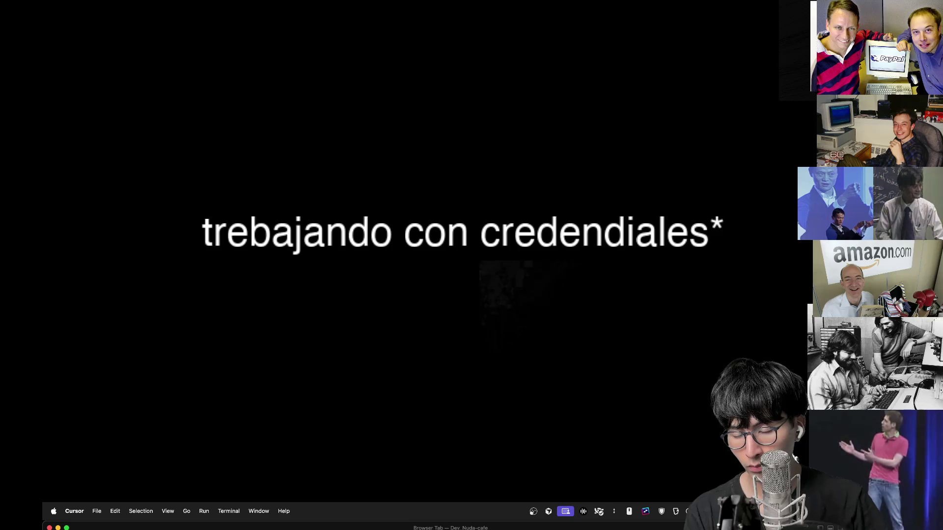
{"action": "key", "text": "super+Tab"}
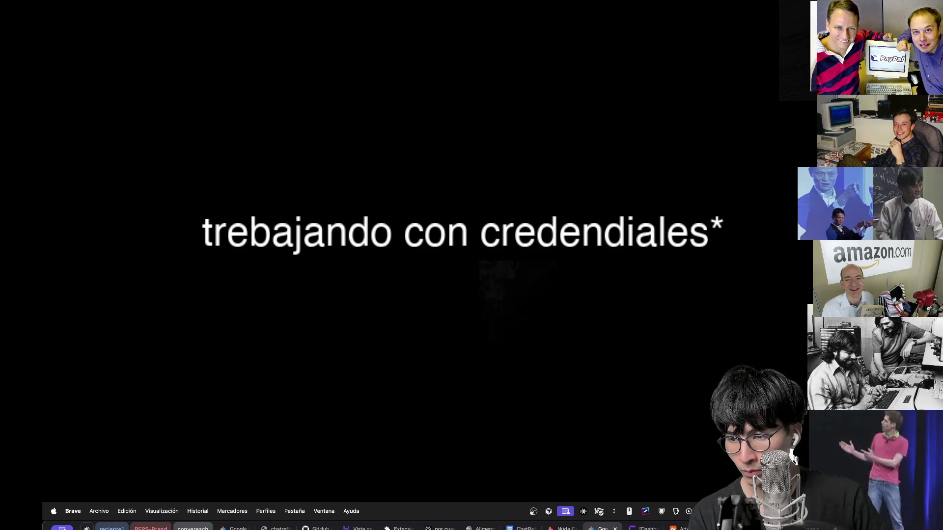
{"action": "key", "text": "super+Tab"}
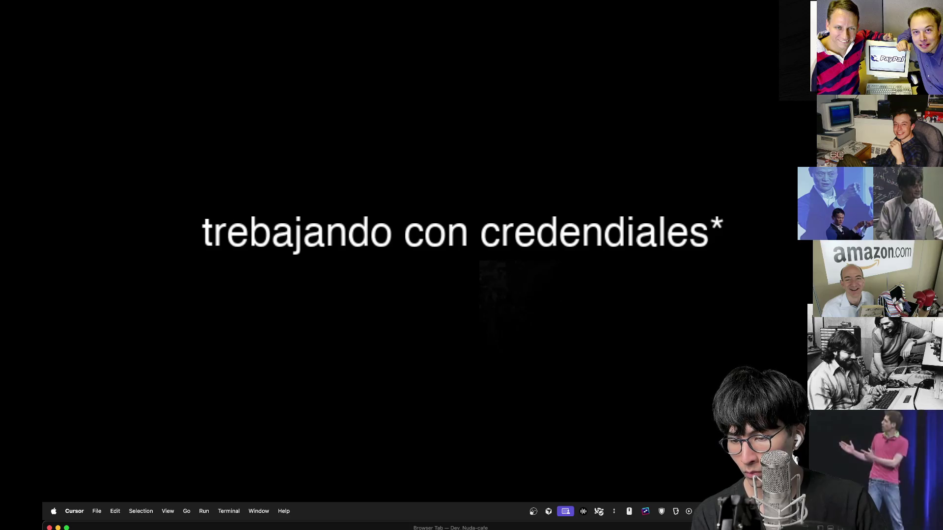
{"action": "key", "text": "super+Tab"}
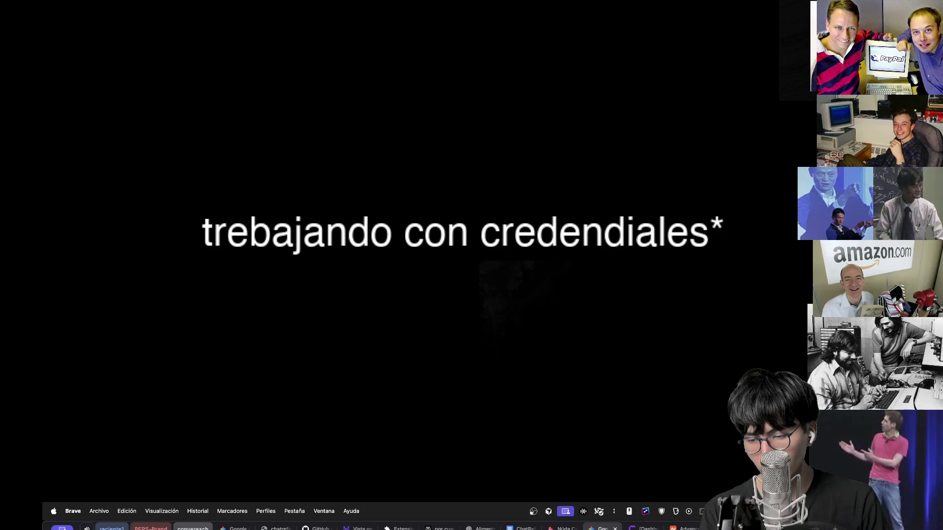
{"action": "key", "text": "super+Tab"}
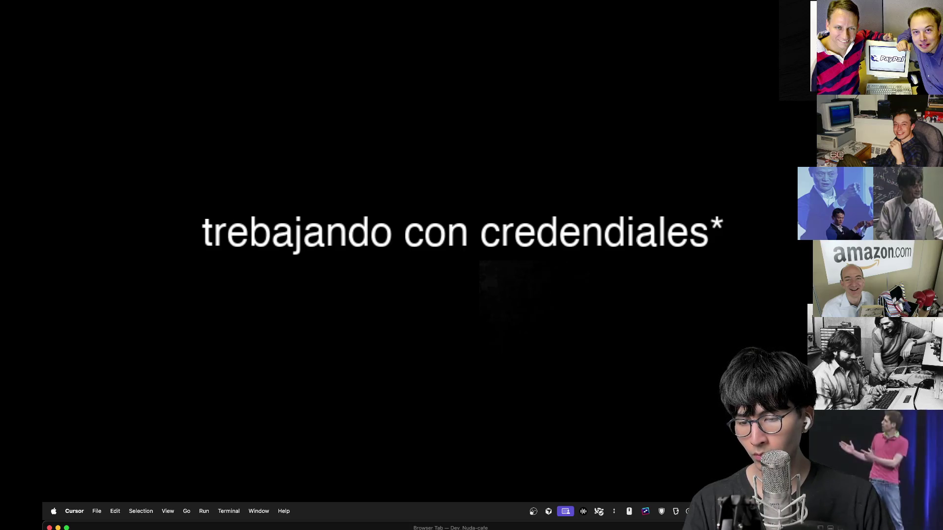
{"action": "key", "text": "super+Tab"}
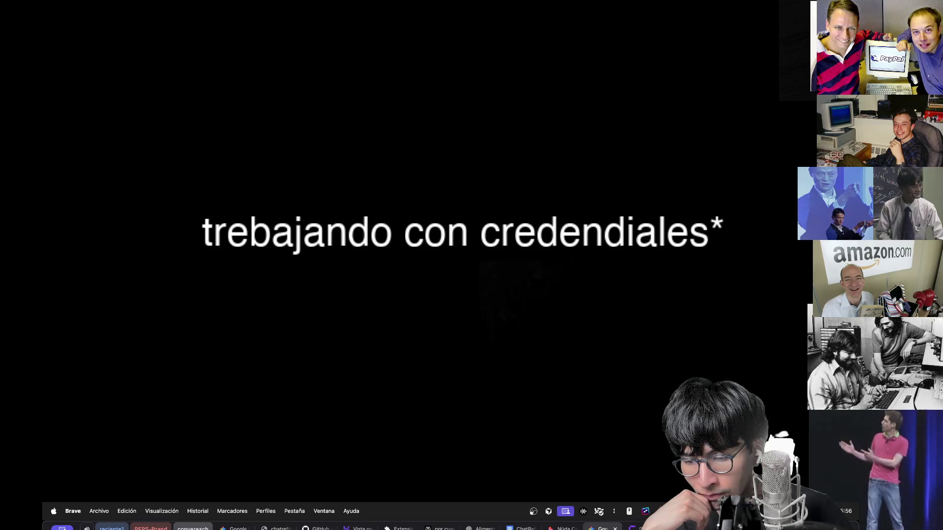
{"action": "key", "text": "super+Tab"}
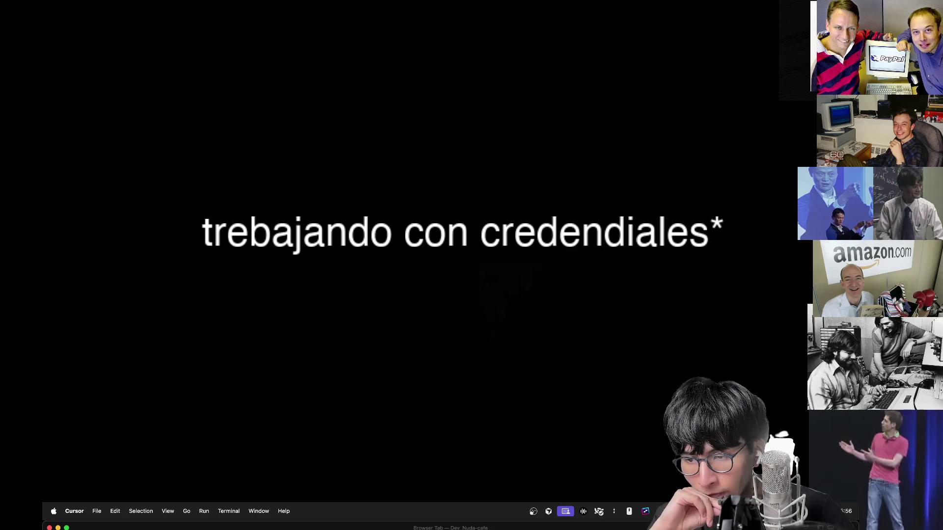